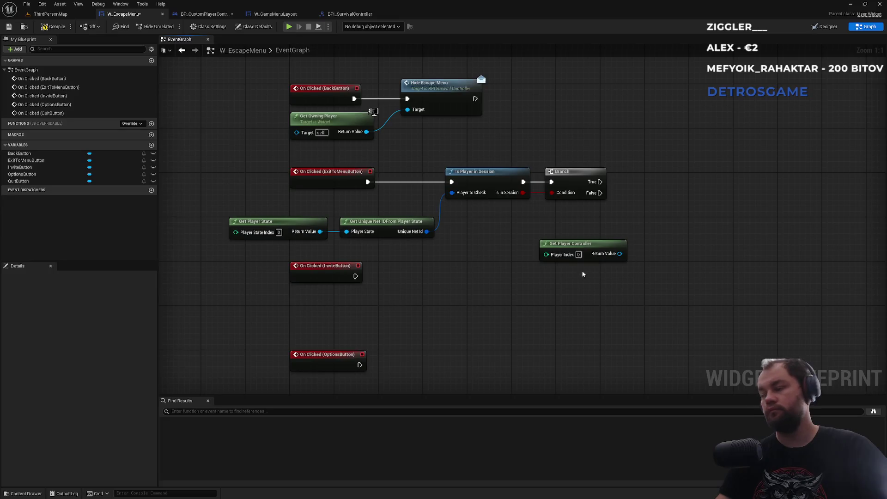
Add a Destroy Session node to the W_EscapeMenu event graph.
drag(609, 258, 665, 204)
text(destory)
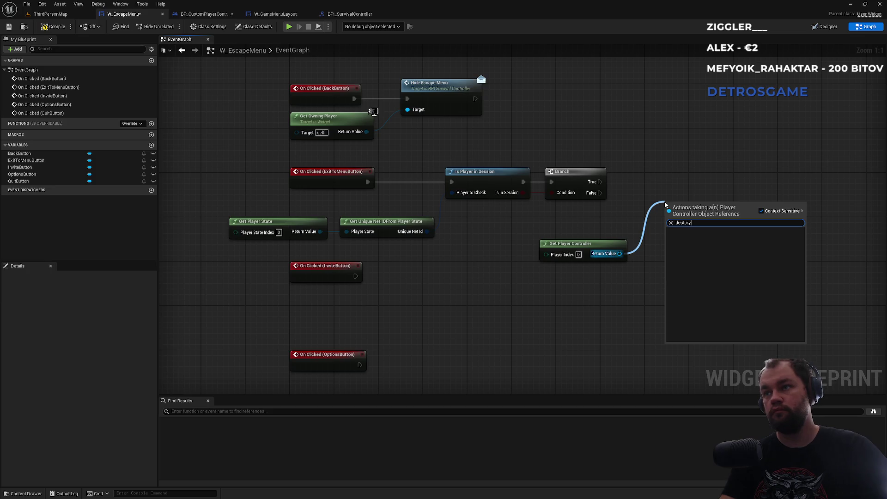
key(Escape)
right_click(673, 207)
text(destory)
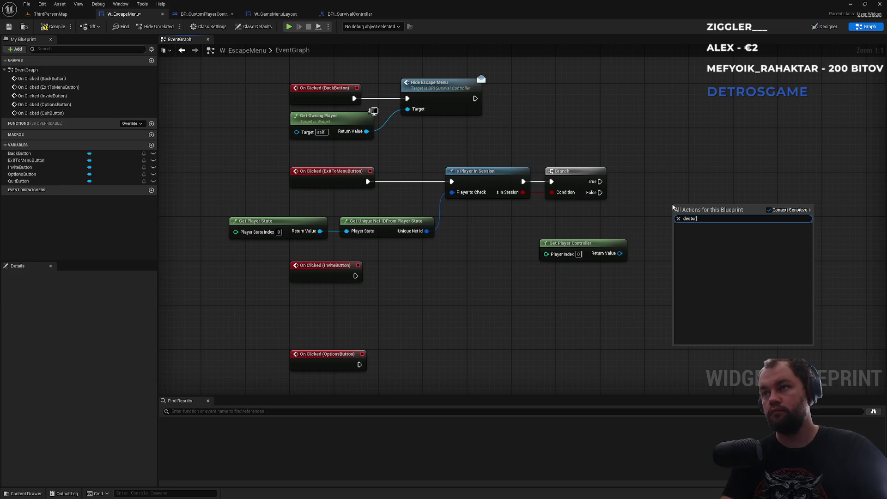
key(BackSpace)
text(roy)
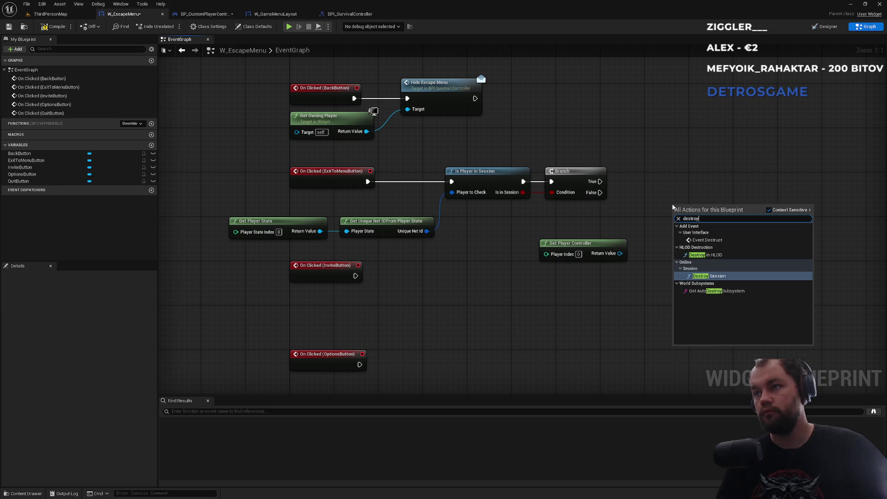
key(Return)
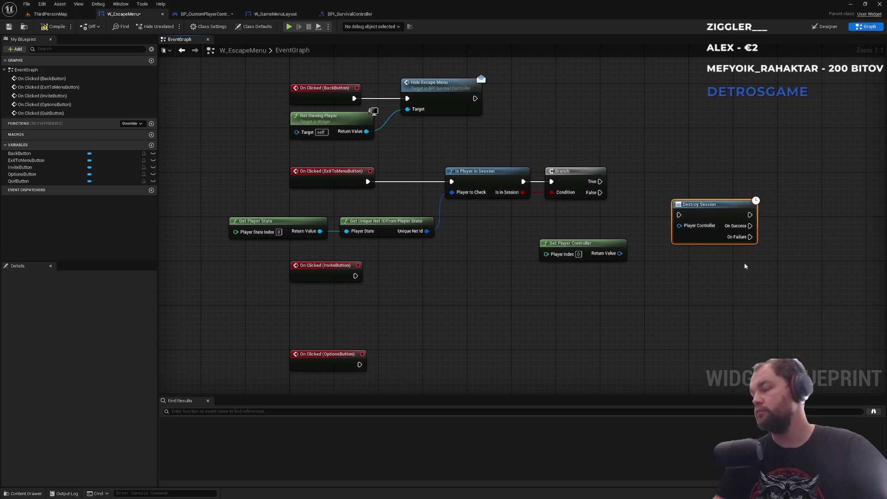
Feed Get Player Controller into Destroy Session and run it from the Branch's True output.
drag(680, 225, 620, 253)
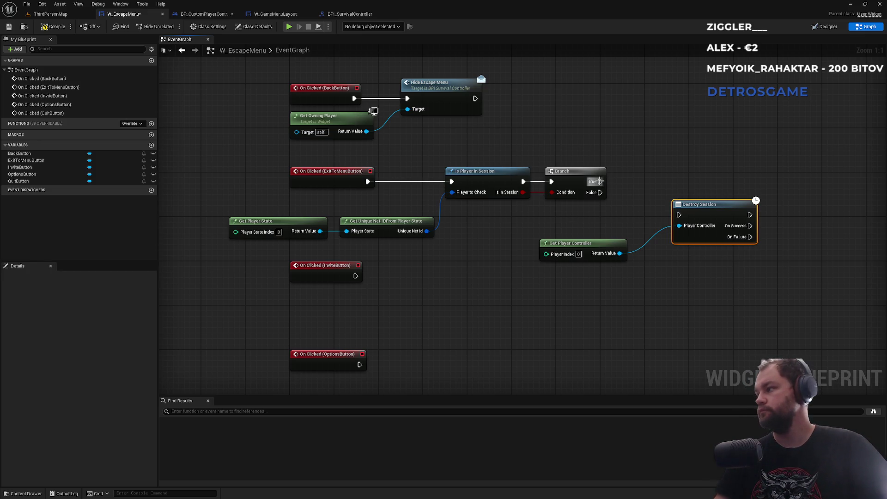
mouse_move(599, 181)
mouse_down()
mouse_move(679, 215)
mouse_move(683, 174)
mouse_move(668, 172)
mouse_up()
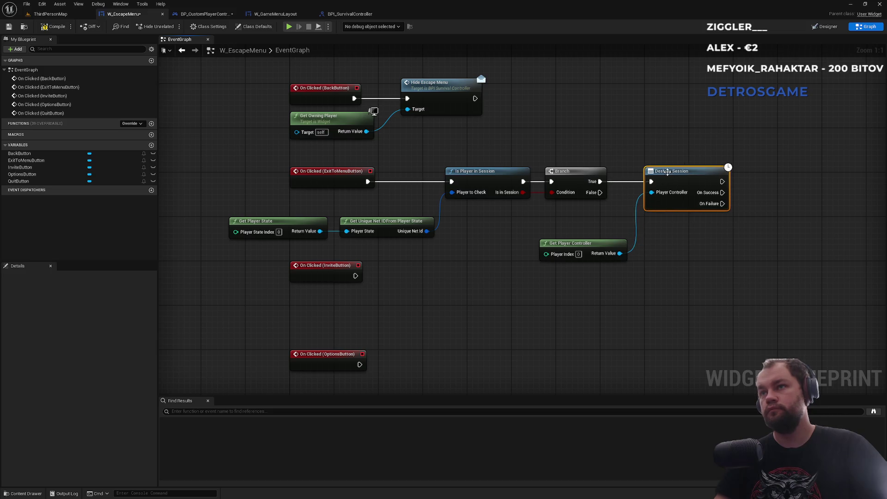
drag(598, 241, 593, 219)
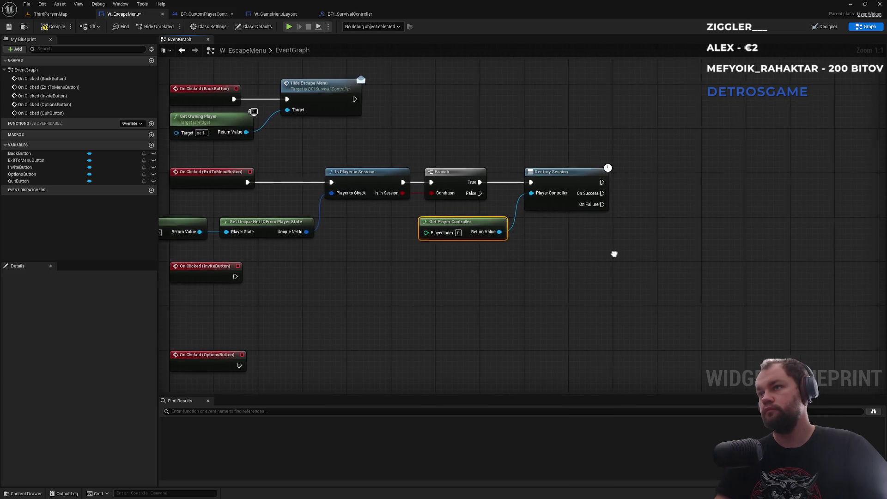
After Destroy Session's On Success, add Open Level (by Object Reference) set to mainMenu.
drag(566, 191, 616, 206)
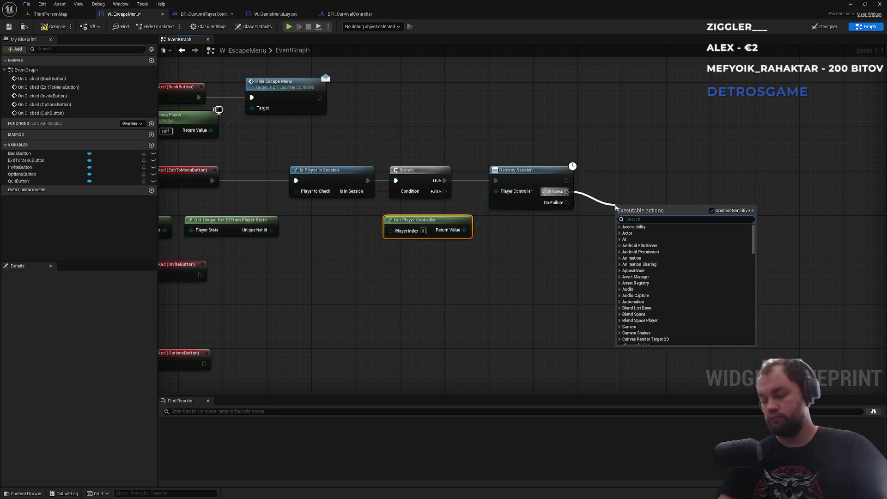
text(open)
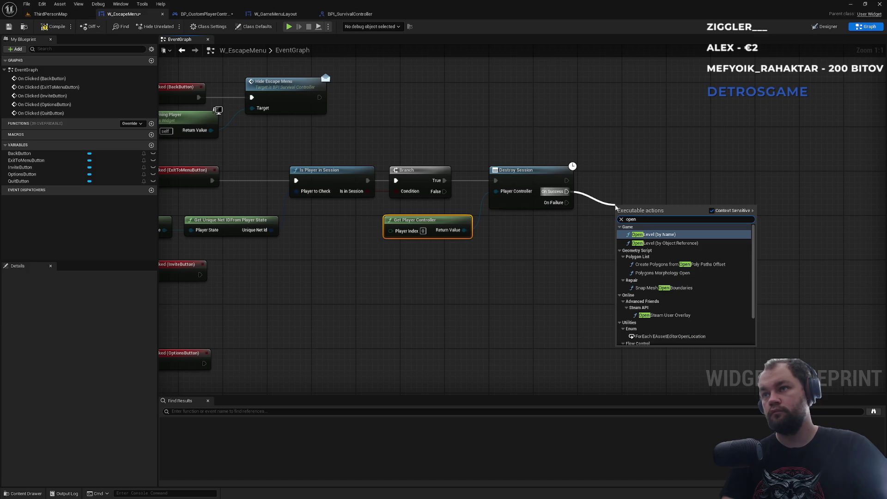
click(666, 243)
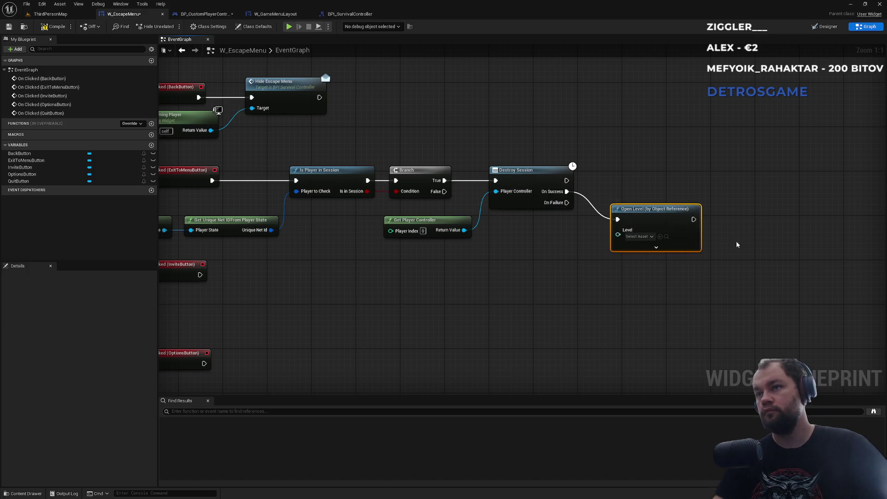
click(639, 236)
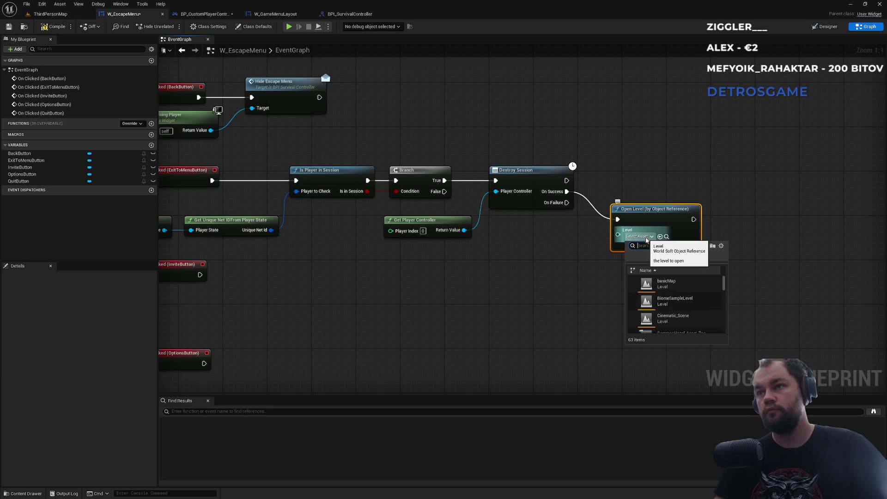
text(main)
click(688, 285)
mouse_move(638, 209)
mouse_down()
mouse_move(633, 181)
mouse_move(616, 181)
mouse_up()
click(602, 246)
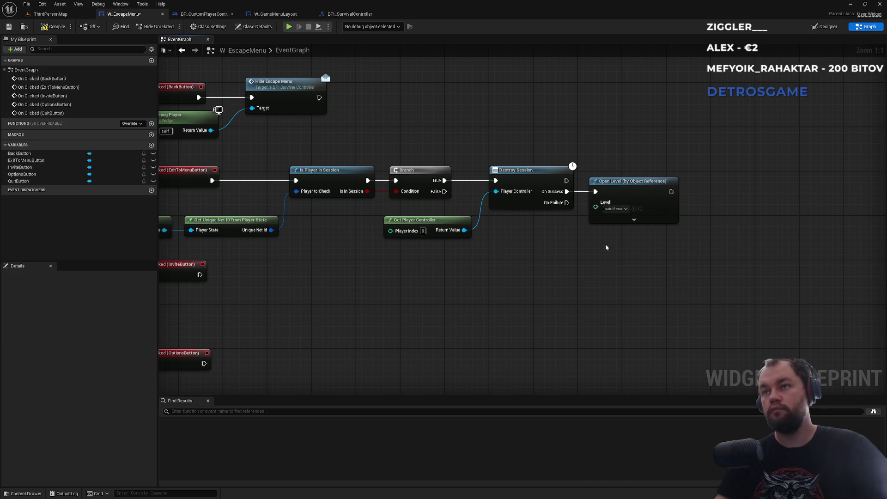
click(634, 219)
click(634, 244)
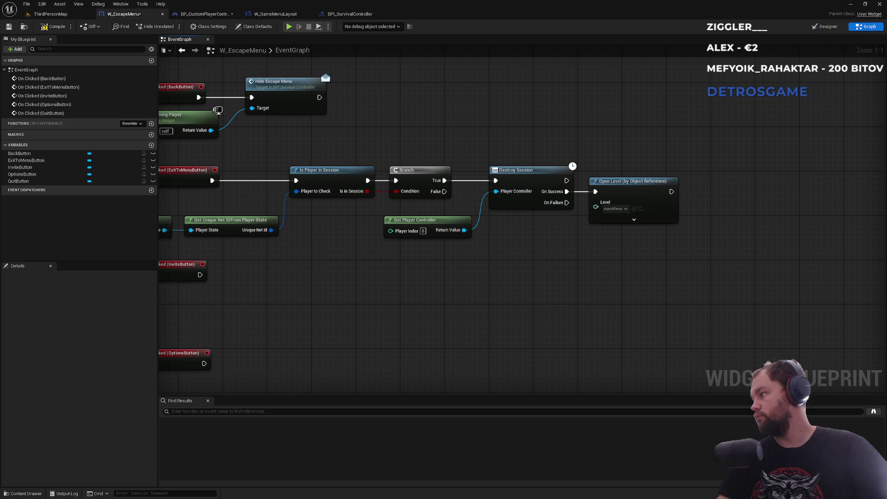
Duplicate the mainMenu Open Level node for the Branch's False path, then return to ThirdPersonMap.
click(634, 186)
click(507, 264)
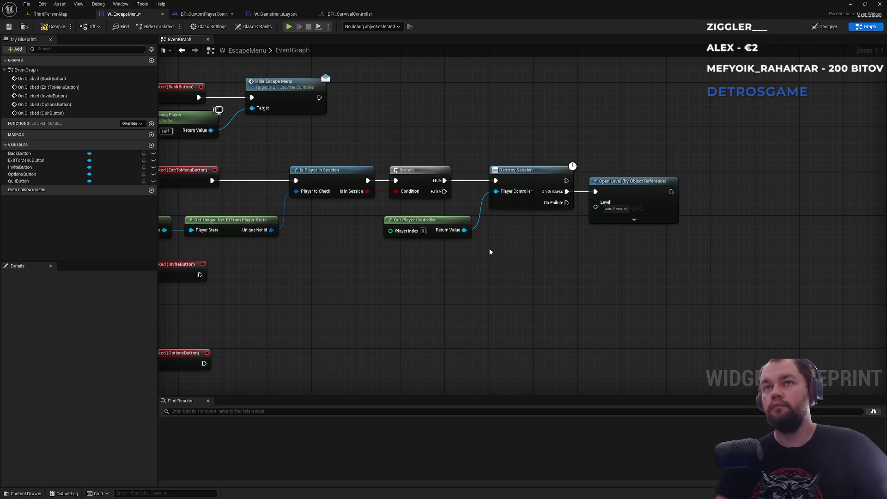
key(ctrl+v)
mouse_move(443, 192)
mouse_down()
mouse_move(498, 262)
mouse_move(519, 257)
mouse_up()
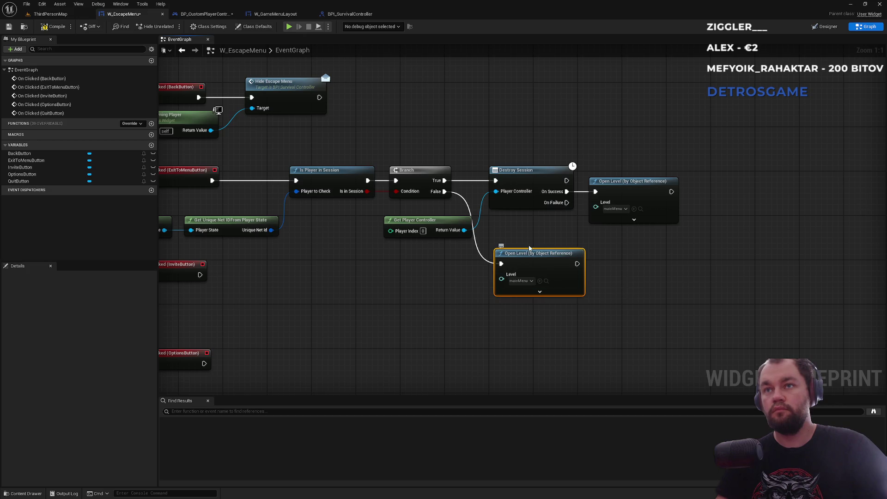
drag(521, 256, 516, 263)
click(525, 241)
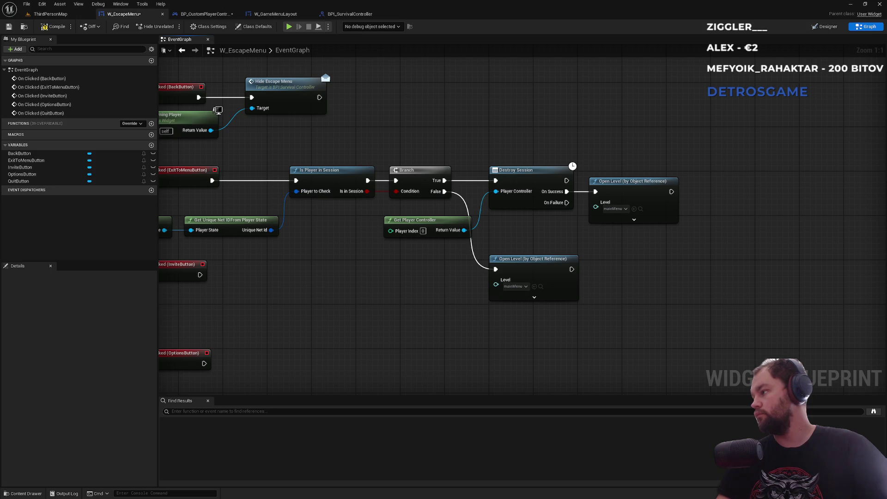
click(51, 14)
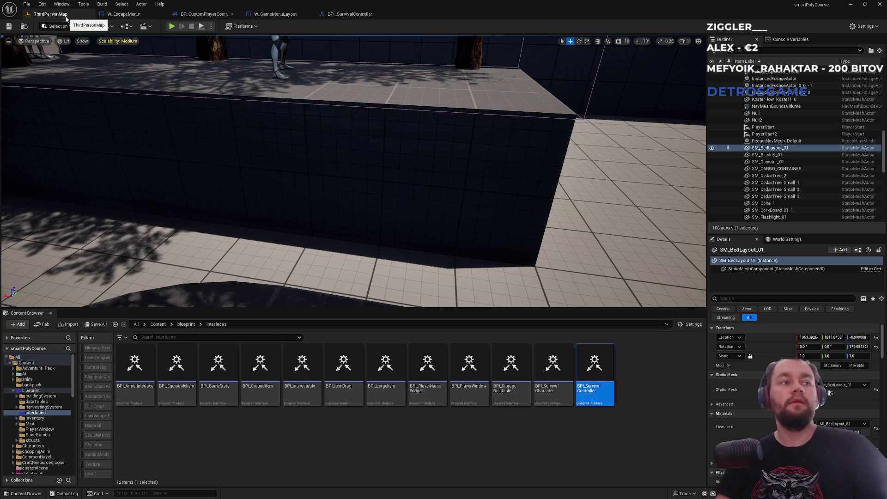
Start Play in Editor and use the escape menu's Exit to main menu option.
click(211, 27)
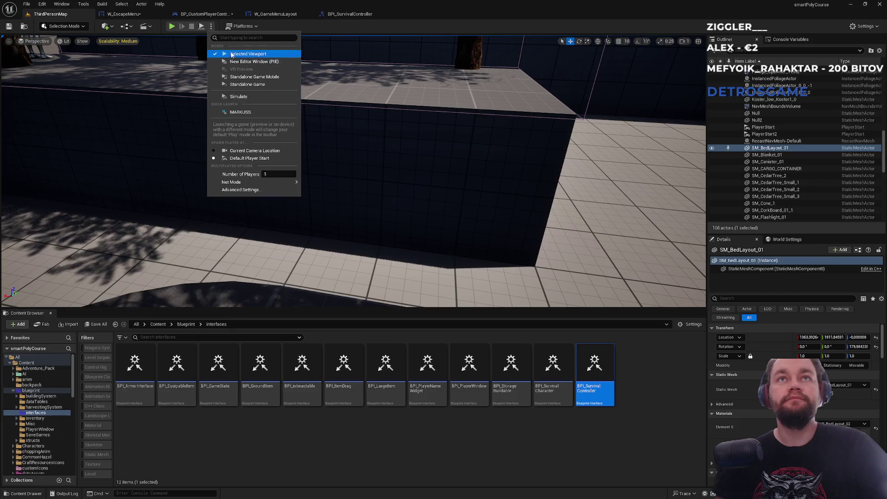
click(171, 27)
click(168, 27)
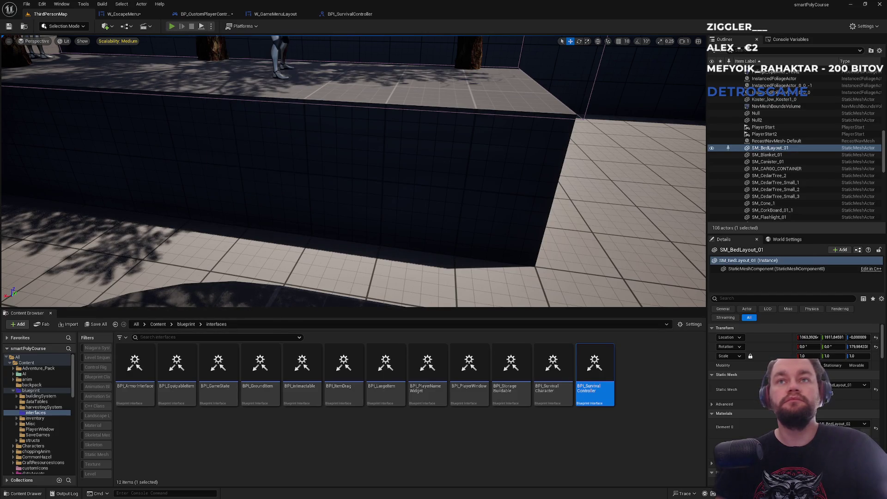
key(Escape)
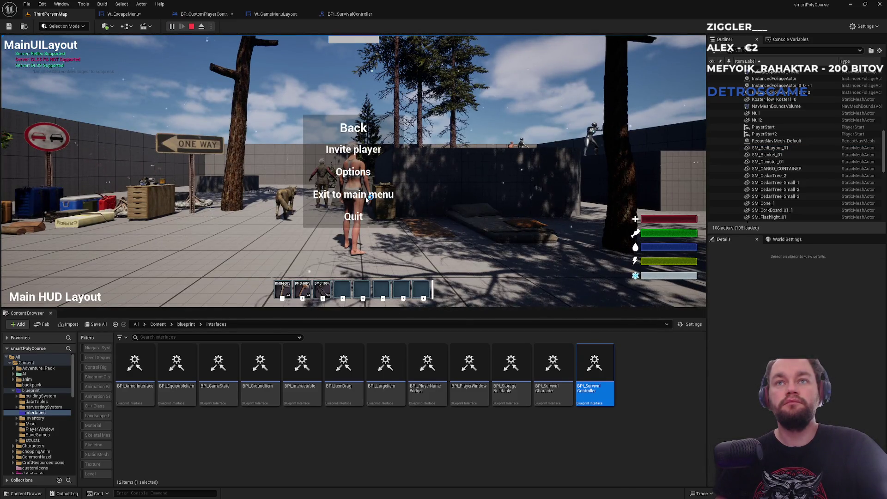
click(366, 194)
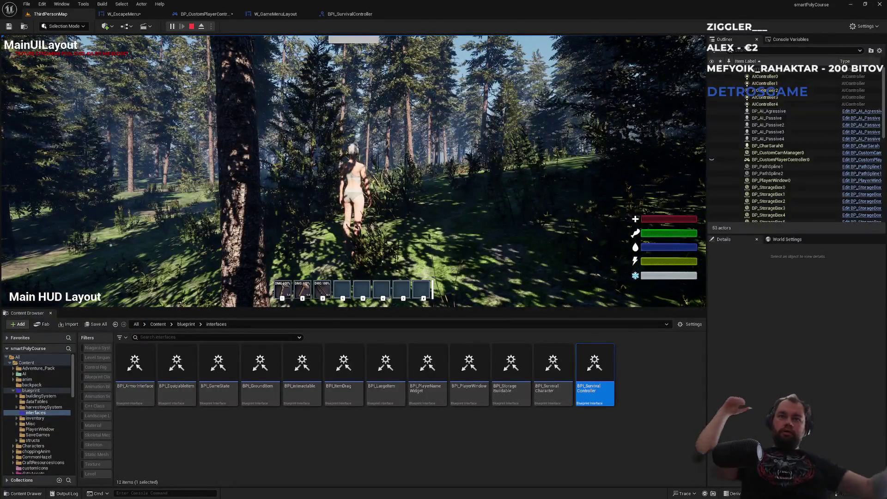
Run through the forest toggling the escape menu, then go full screen with F11.
key(w)
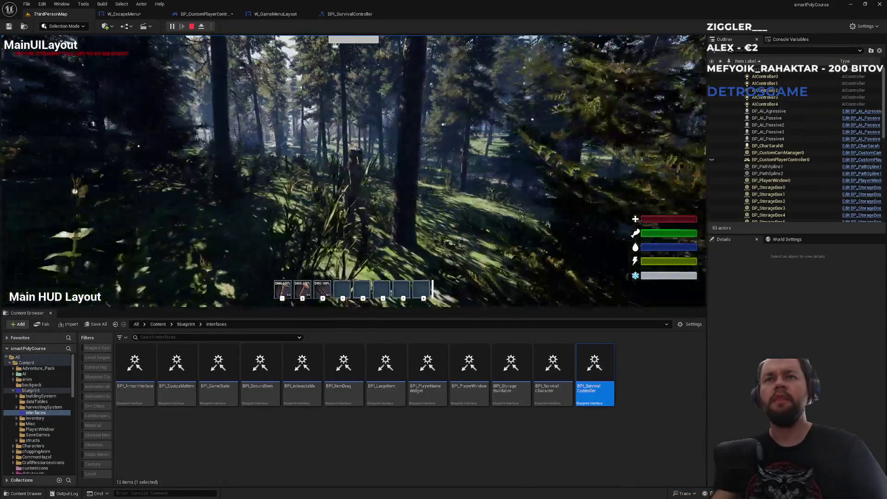
key(Escape)
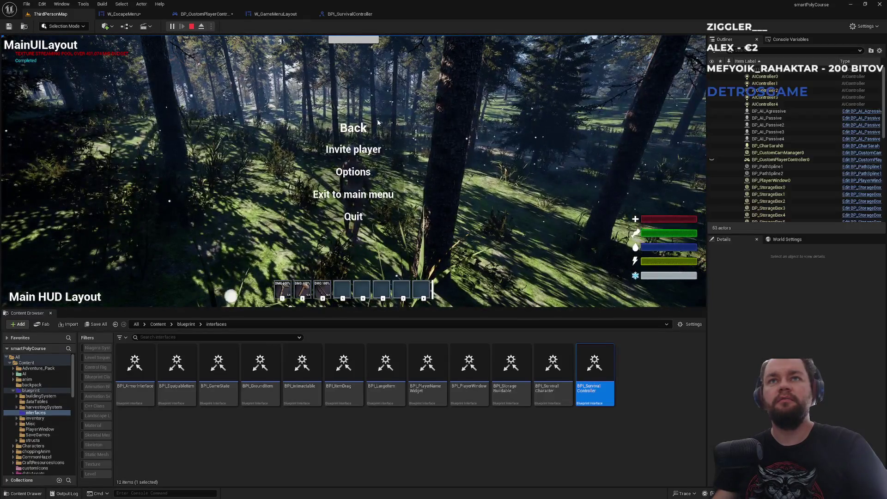
key(Escape)
key(w)
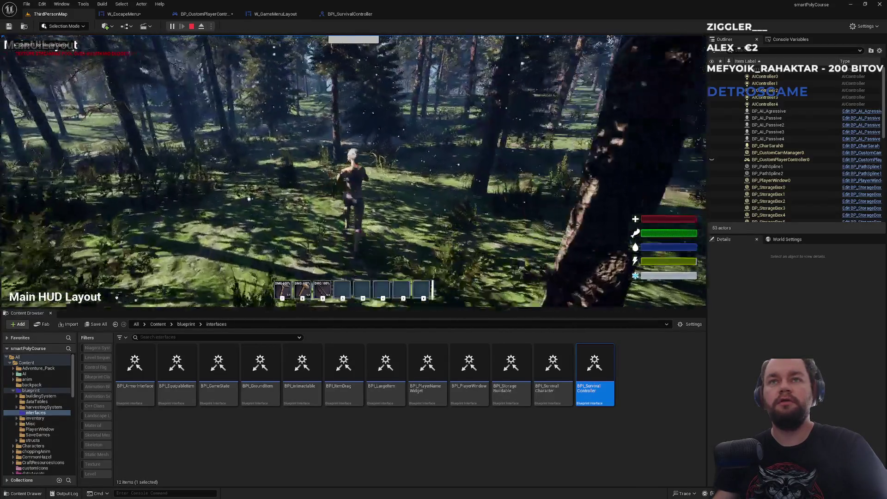
key(w)
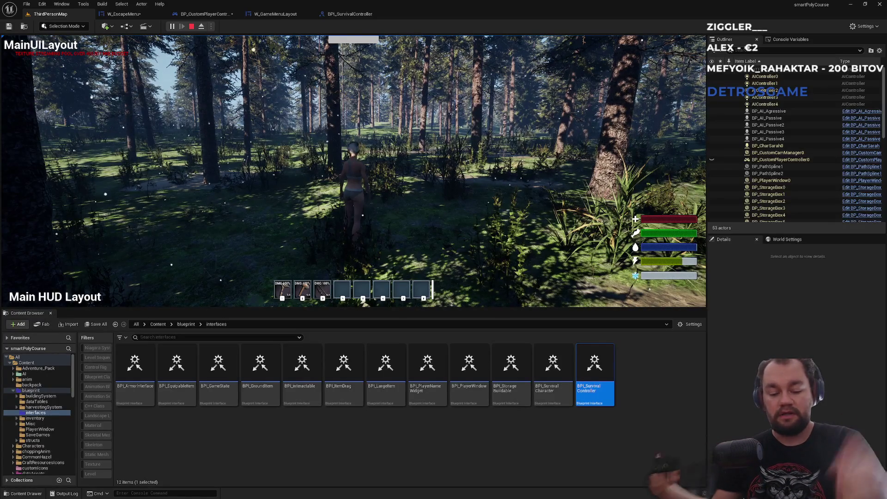
key(Escape)
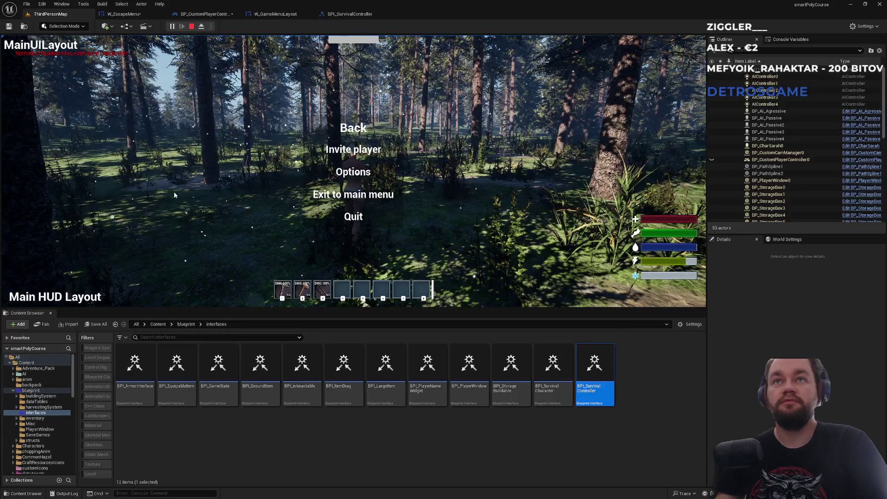
key(w)
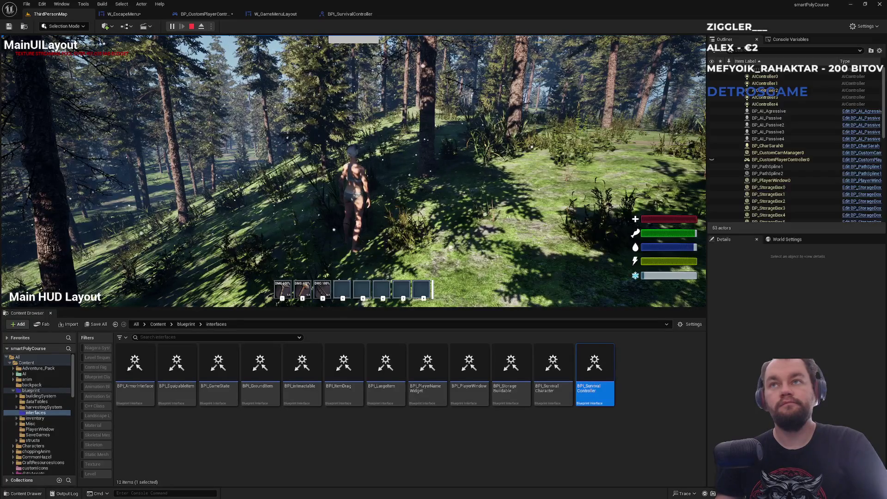
key(F11)
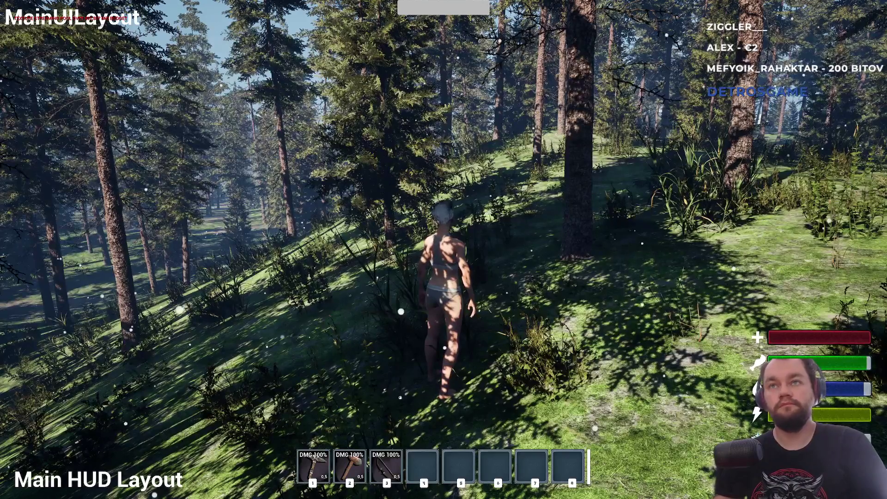
In-game, confirm Back closes the pause menu and Exit to main menu works, twice.
click(443, 249)
key(w)
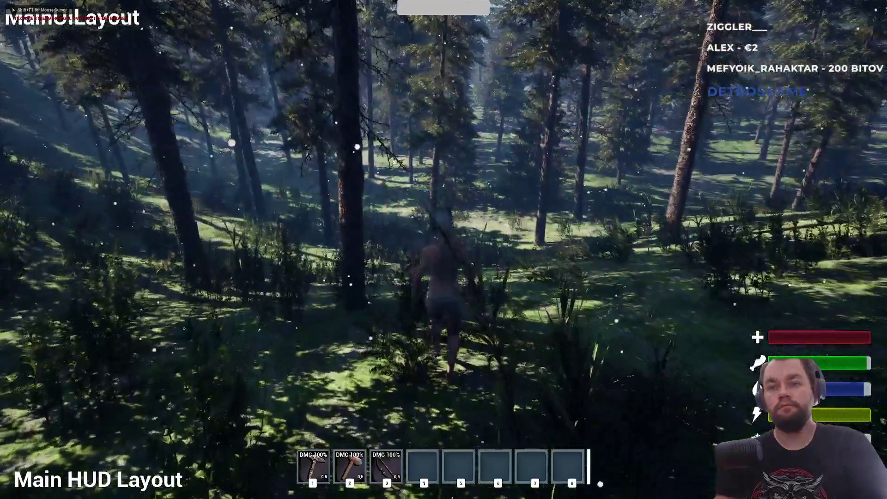
key(Escape)
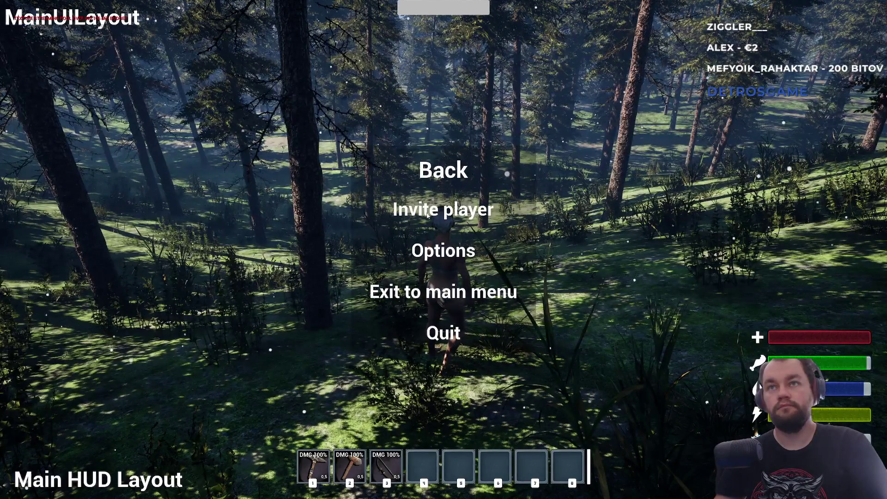
click(453, 174)
key(Escape)
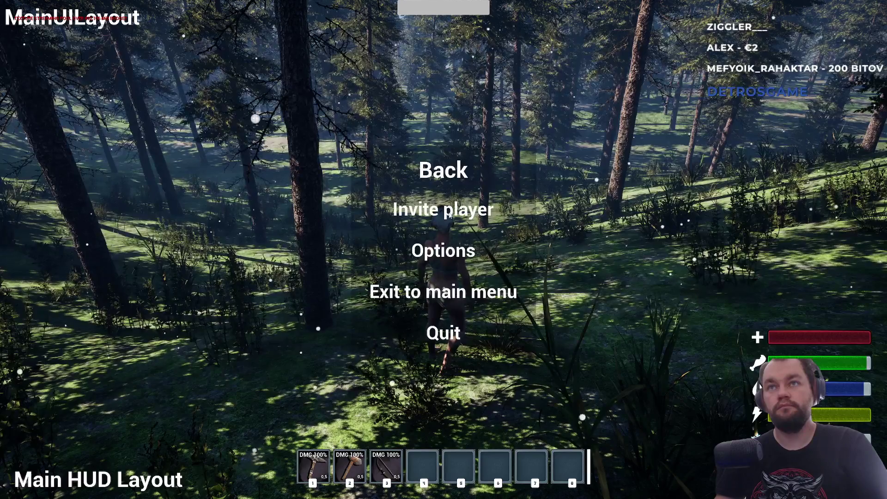
click(453, 298)
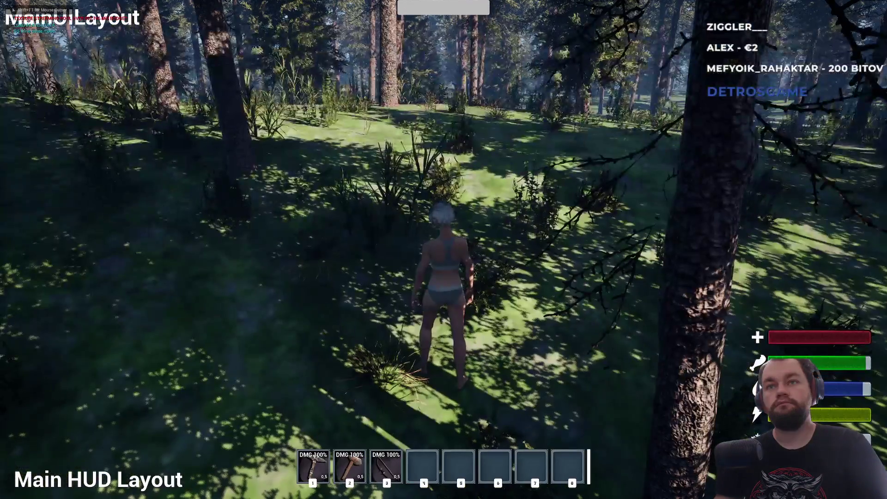
key(w)
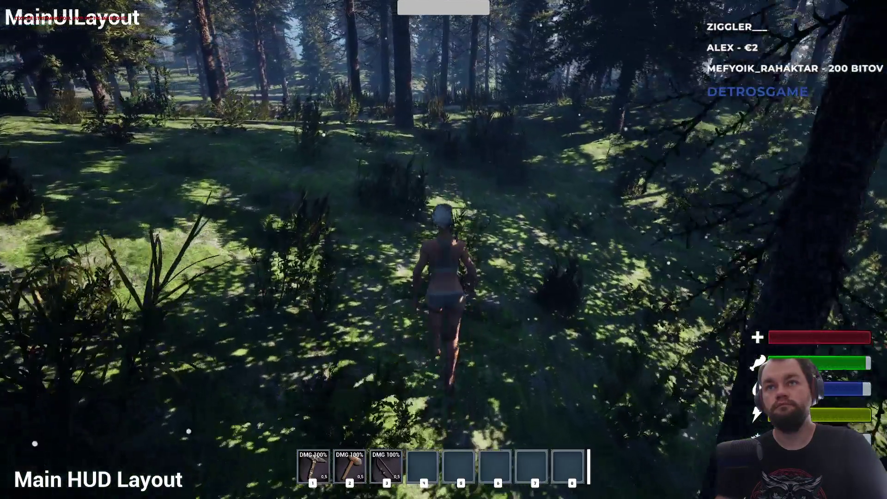
key(w)
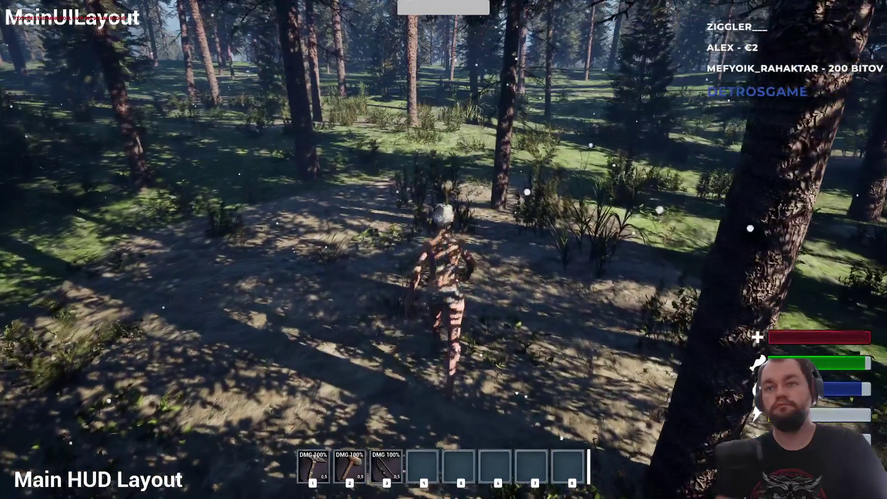
key(Escape)
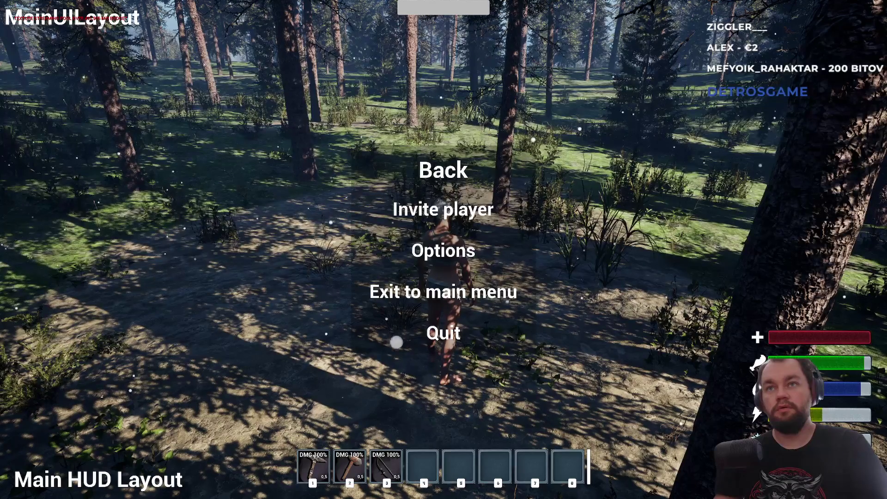
click(443, 294)
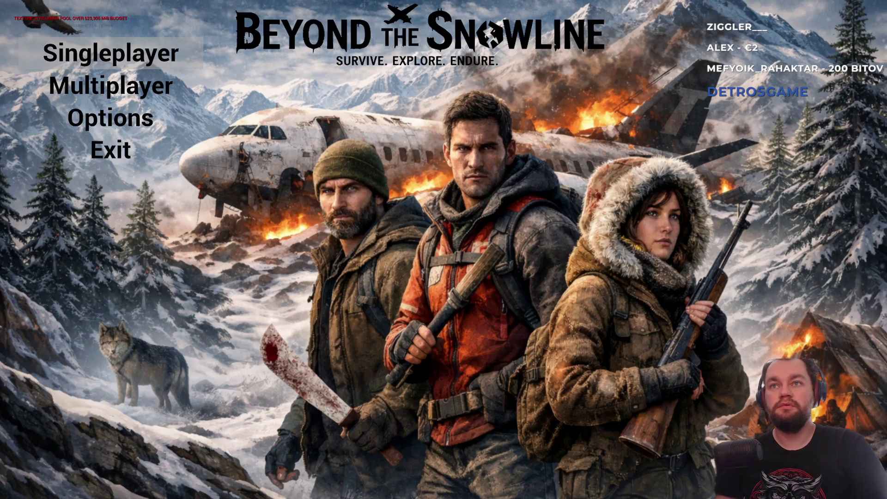
Start Singleplayer from the main menu, retest Back, then Quit to end the session.
click(111, 53)
key(w)
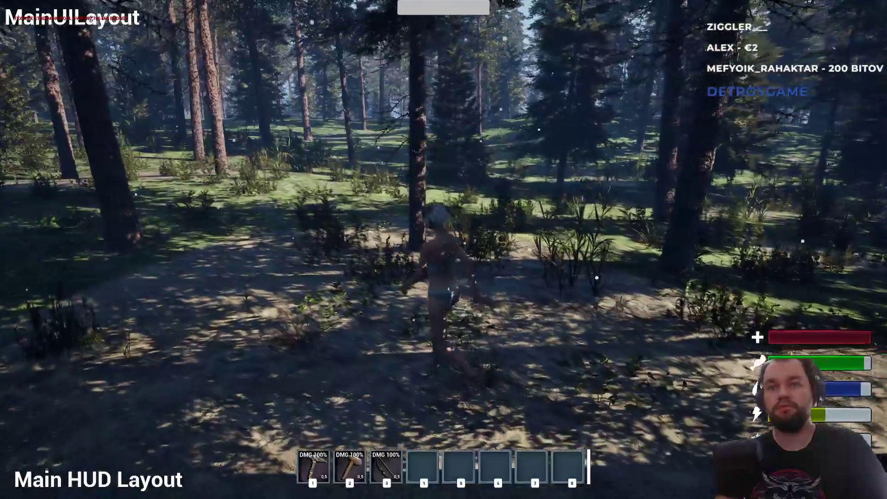
key(w)
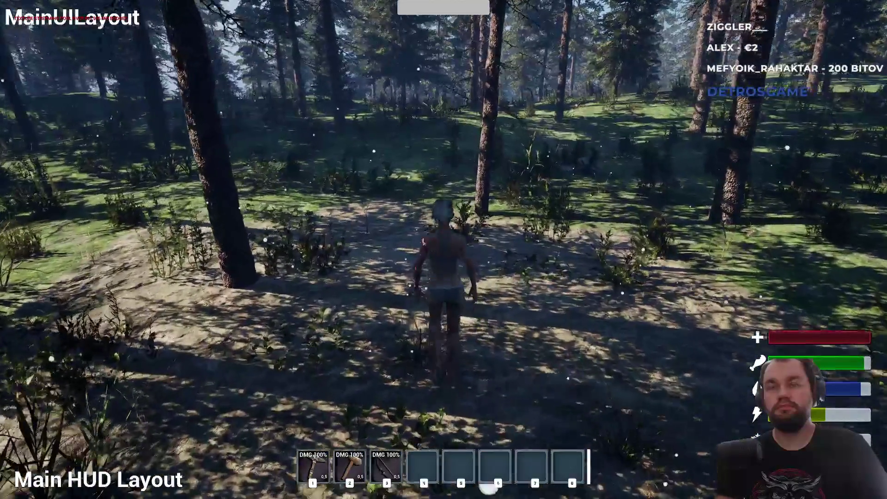
key(Escape)
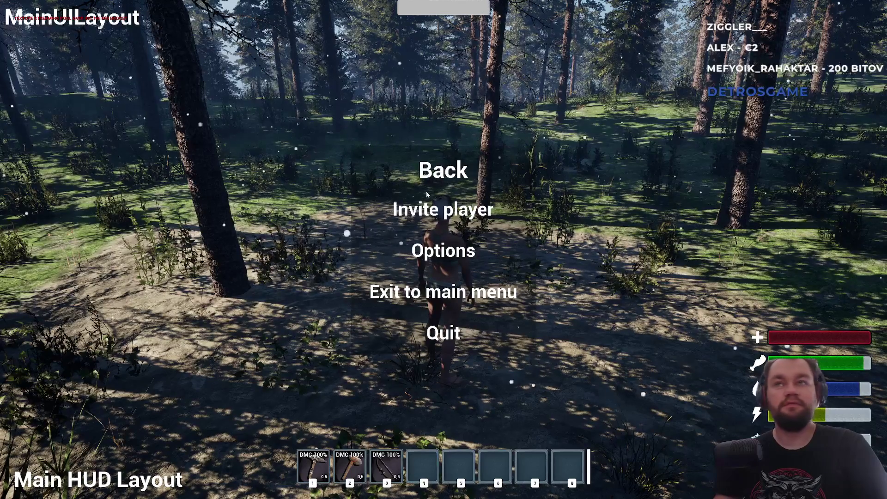
click(442, 172)
key(Escape)
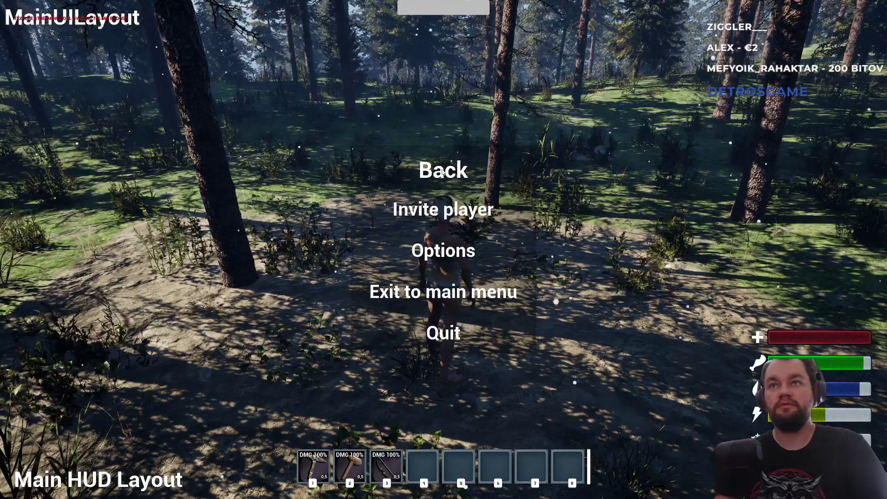
click(443, 172)
key(Escape)
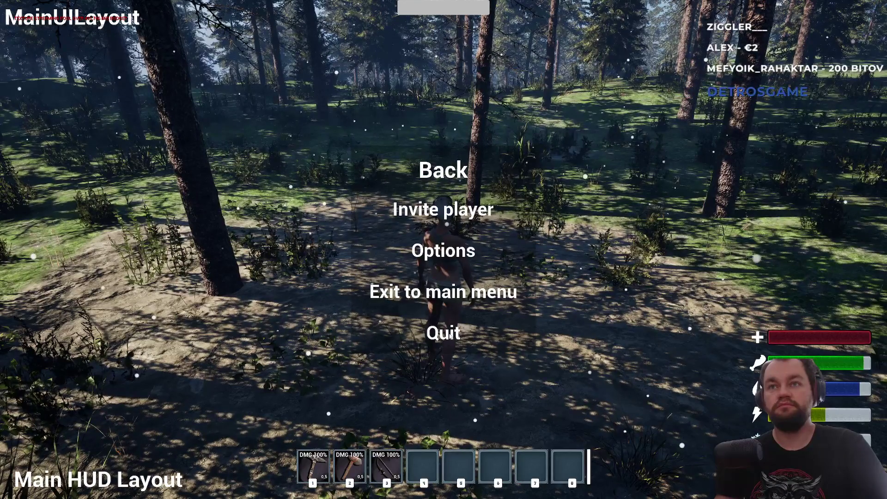
click(450, 337)
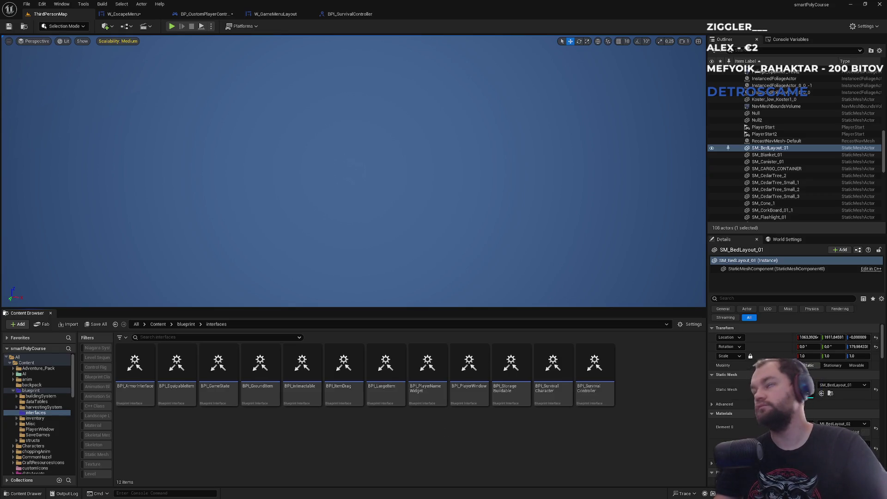
Look over W_GameMenuLayout and BP_CustomPlayerController's Event Graph, then bring up BPI_SurvivalController.
click(285, 15)
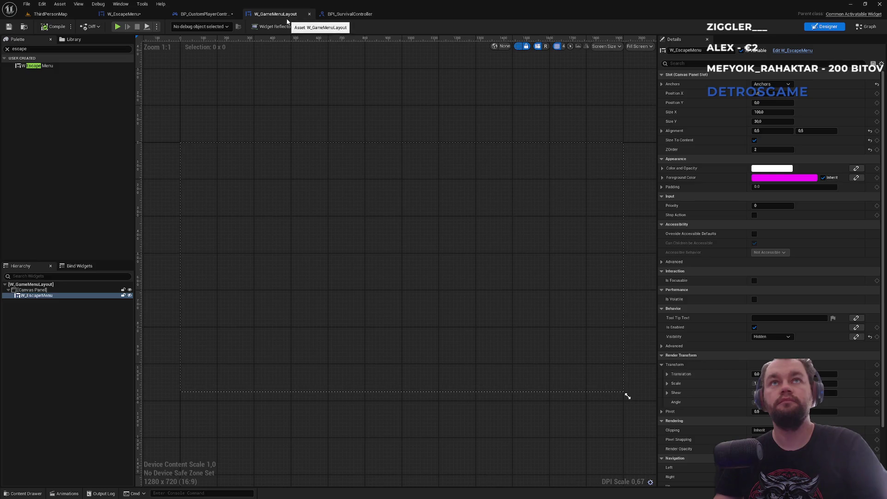
click(208, 15)
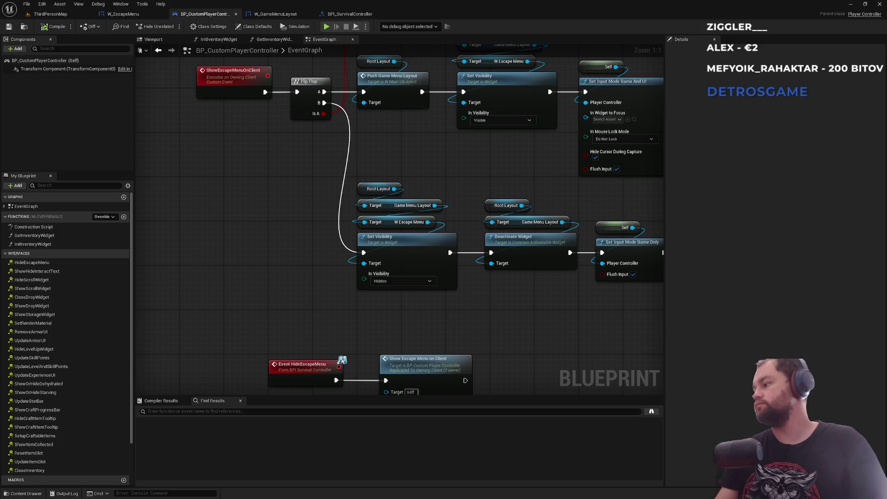
click(356, 17)
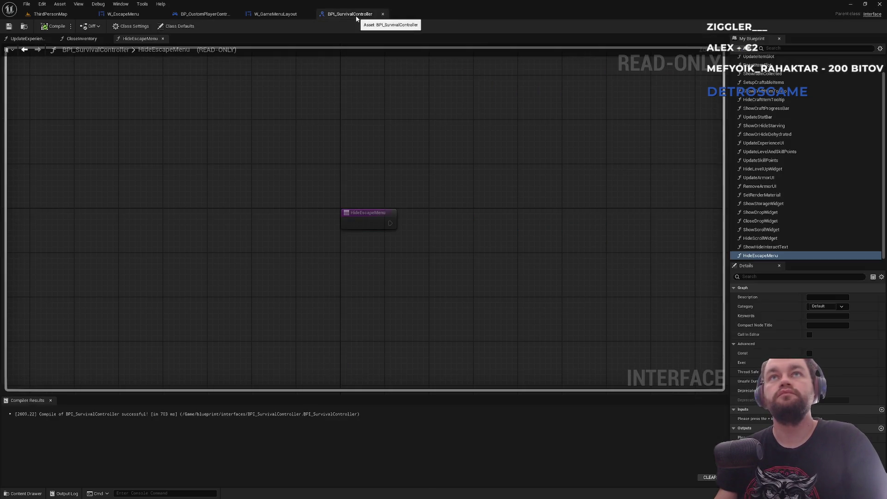
Create a ShowOptionsWidget function in BPI_SurvivalController, then return to W_GameMenuLayout.
click(741, 50)
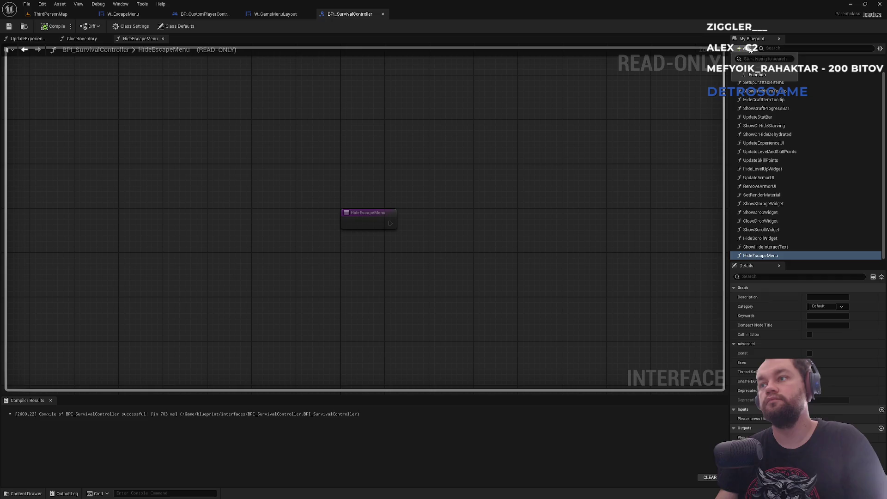
click(753, 76)
text(ShowOptionsWid)
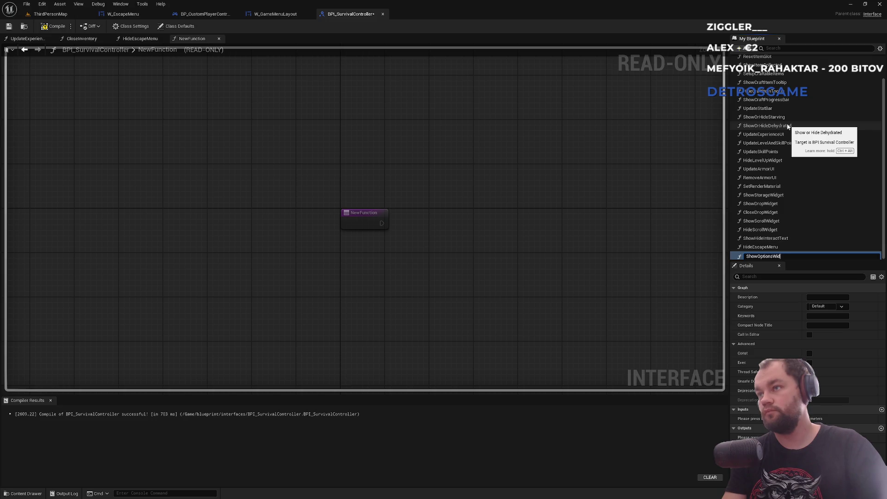
text(get)
key(Return)
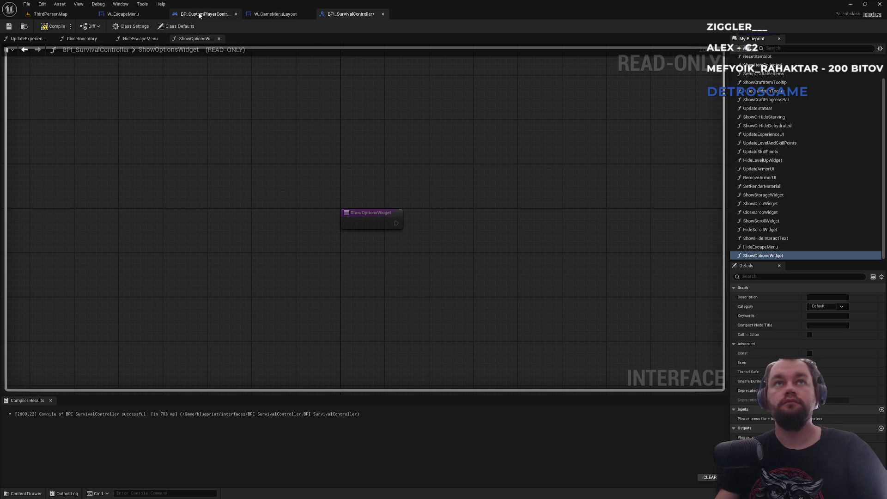
click(204, 14)
click(275, 14)
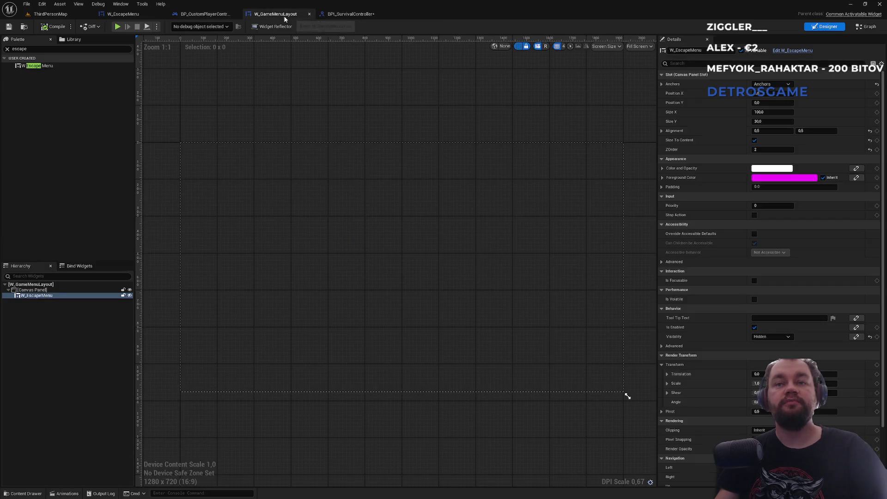
In the W_EscapeMenu graph, bring the OptionsButton click event into position.
click(123, 14)
scroll(533, 171, up, 3)
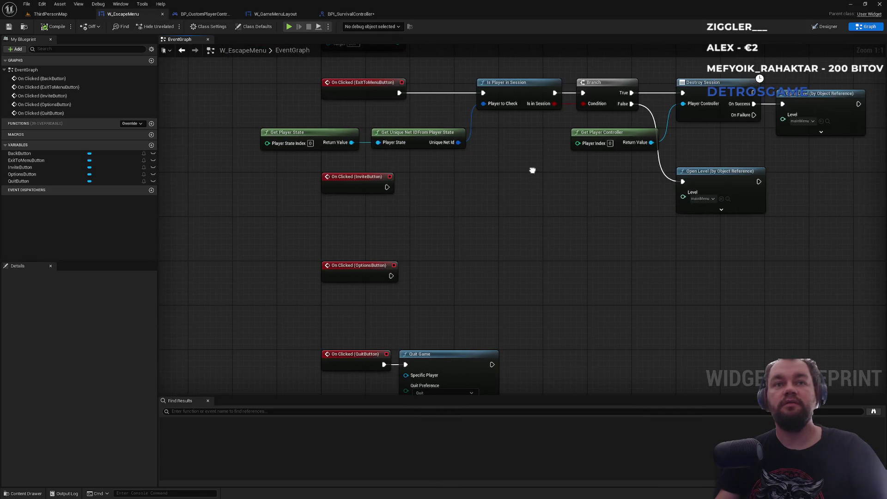
mouse_move(377, 250)
mouse_down()
mouse_move(370, 322)
mouse_move(334, 167)
mouse_move(347, 141)
mouse_up()
drag(424, 292, 446, 184)
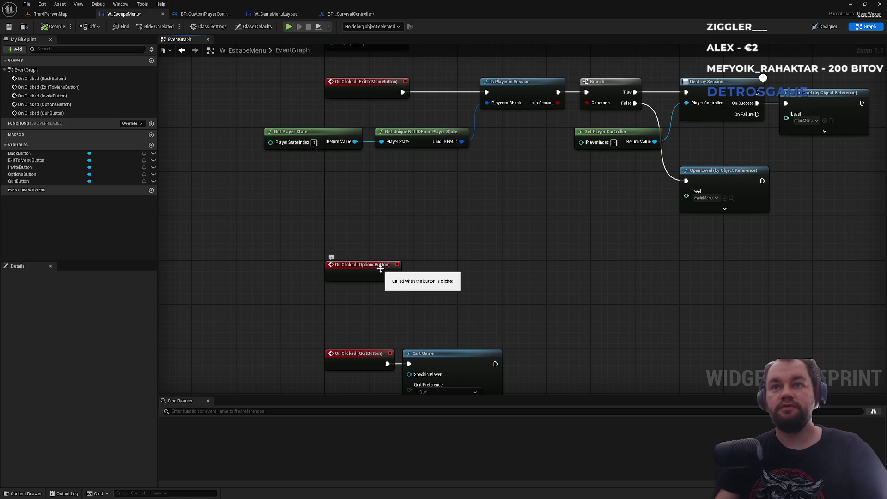
drag(390, 203, 368, 318)
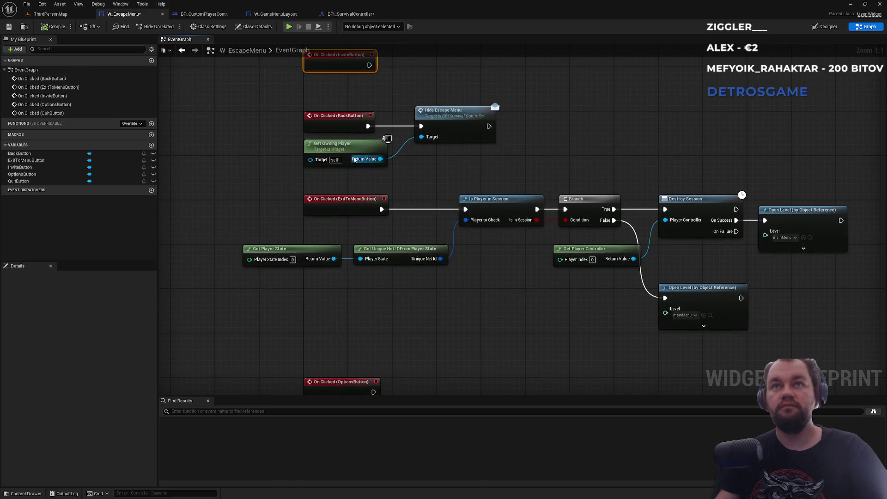
drag(347, 289, 381, 105)
drag(378, 199, 378, 150)
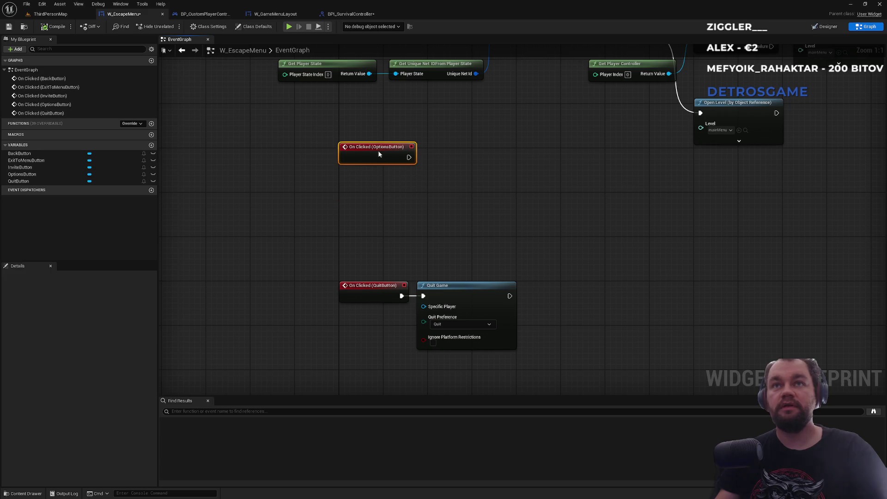
Have OptionsButton's click call Show Options Widget on Get Owning Player.
key(ctrl+v)
drag(444, 224, 477, 203)
text(show op)
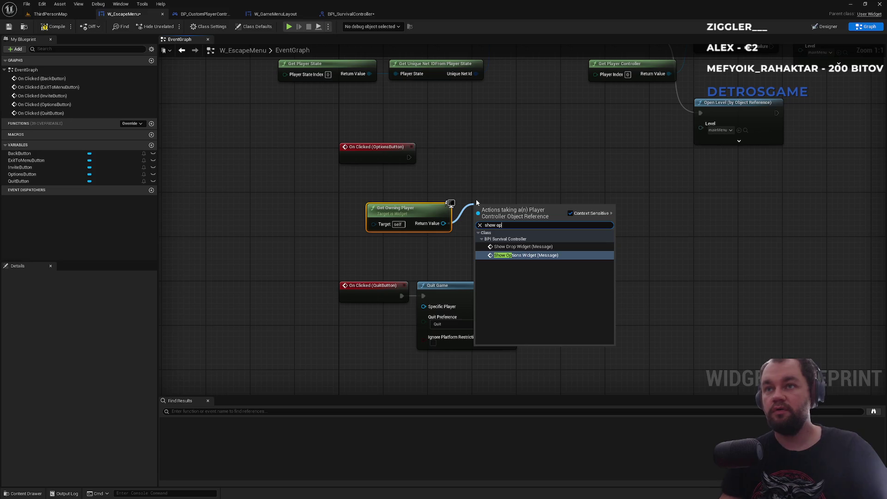
key(Return)
mouse_move(409, 157)
mouse_down()
mouse_move(479, 223)
mouse_move(484, 161)
mouse_move(474, 161)
mouse_up()
drag(390, 207, 362, 179)
mouse_move(358, 264)
mouse_down()
mouse_move(437, 290)
mouse_move(459, 251)
mouse_up()
click(478, 214)
scroll(478, 214, up, 5)
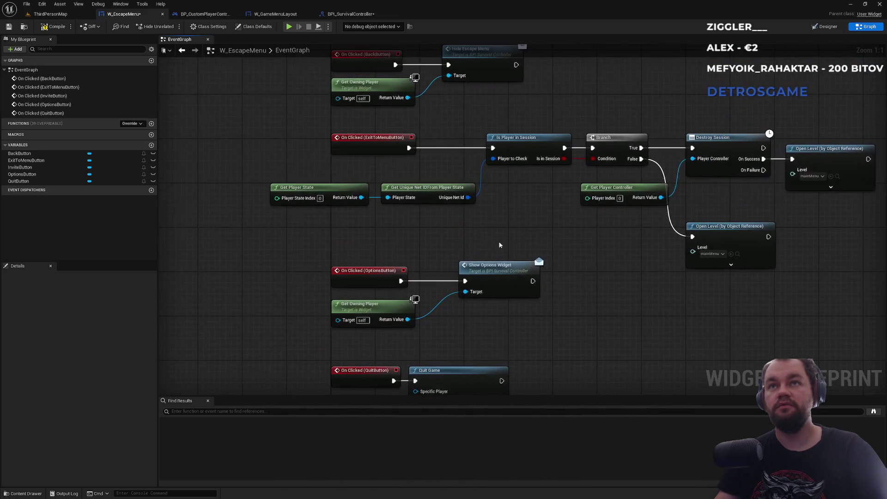
Shift the ExitToMenu, Invite/Back, session, Options and Quit node groups left and up.
drag(389, 219, 316, 220)
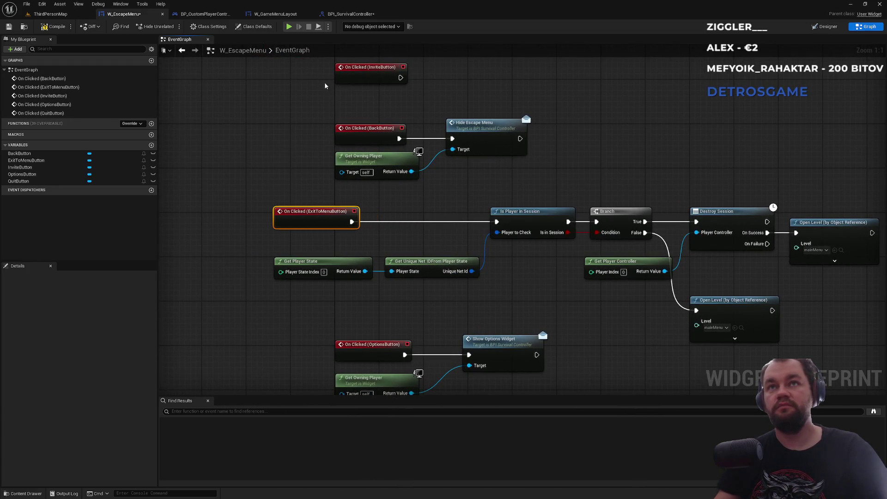
mouse_move(325, 86)
mouse_down()
mouse_move(501, 174)
mouse_move(480, 147)
mouse_move(434, 147)
mouse_move(473, 248)
mouse_move(490, 194)
mouse_move(469, 174)
mouse_move(482, 133)
mouse_up()
click(462, 171)
drag(344, 164, 566, 218)
drag(402, 180, 402, 168)
click(453, 218)
mouse_move(517, 234)
mouse_down()
mouse_move(472, 208)
mouse_move(414, 296)
mouse_up()
mouse_move(402, 241)
mouse_down()
mouse_move(365, 205)
mouse_move(341, 208)
mouse_up()
mouse_move(363, 326)
mouse_down()
mouse_move(508, 365)
mouse_move(446, 293)
mouse_move(452, 285)
mouse_up()
key(Escape)
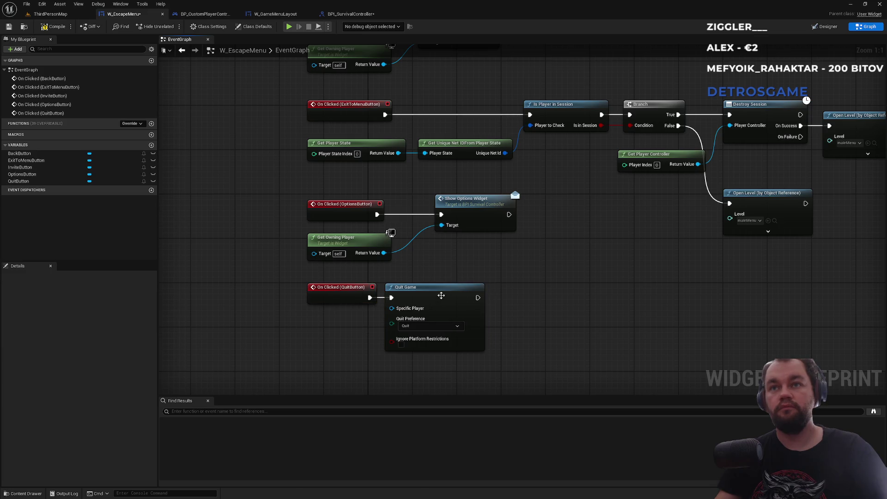
Fine-tune the Quit, BackButton and InviteButton node positions into a compact column.
drag(548, 185, 560, 231)
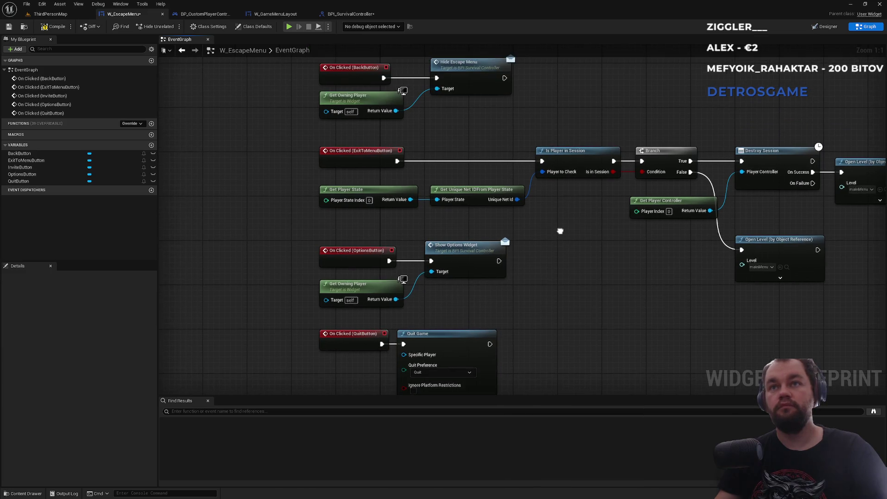
drag(432, 337, 437, 337)
ctrl+click(370, 336)
drag(370, 336, 371, 364)
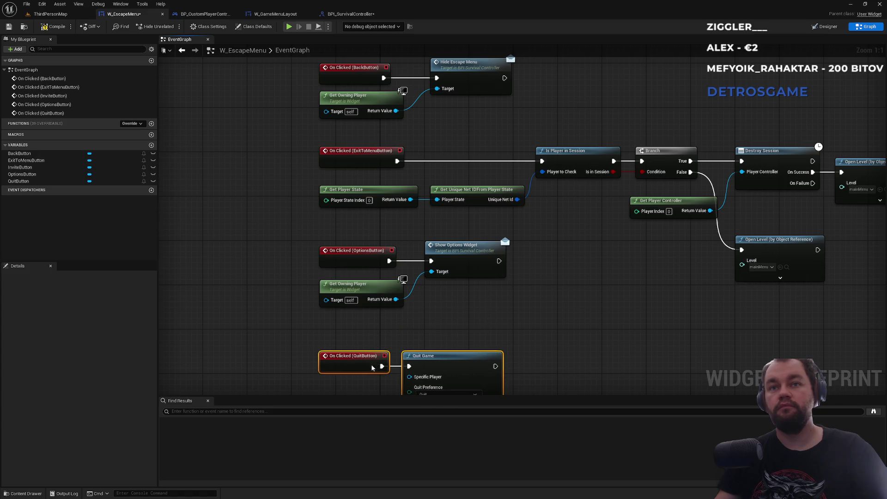
click(403, 342)
drag(504, 285, 501, 383)
drag(332, 150, 442, 212)
drag(466, 95, 317, 198)
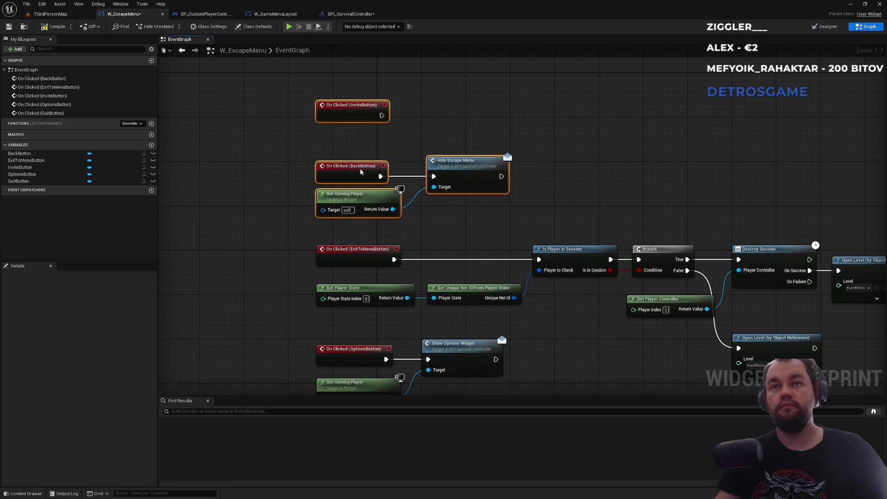
drag(360, 174, 359, 158)
click(362, 134)
drag(344, 89, 342, 73)
click(417, 122)
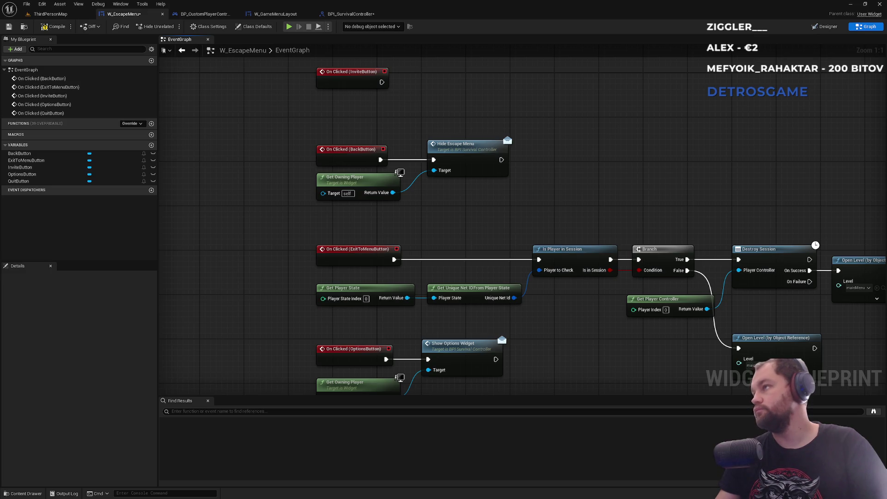
Compile the BPI_SurvivalController interface and save all assets.
click(203, 14)
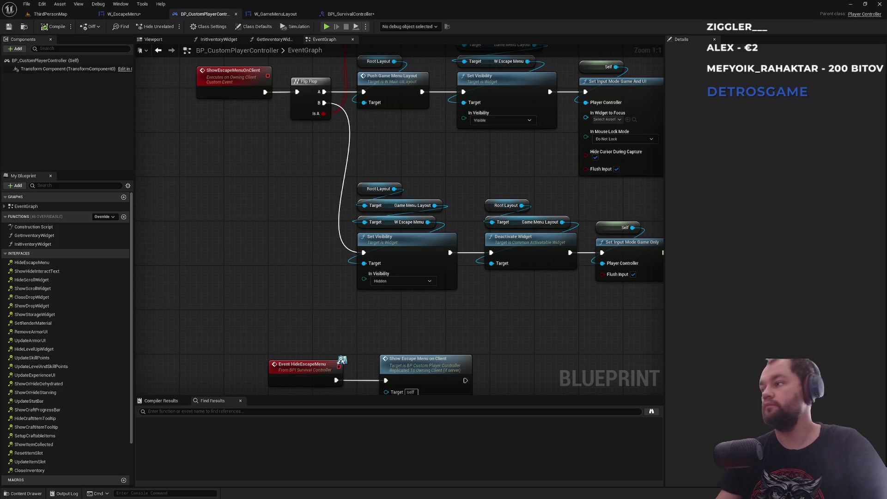
click(350, 13)
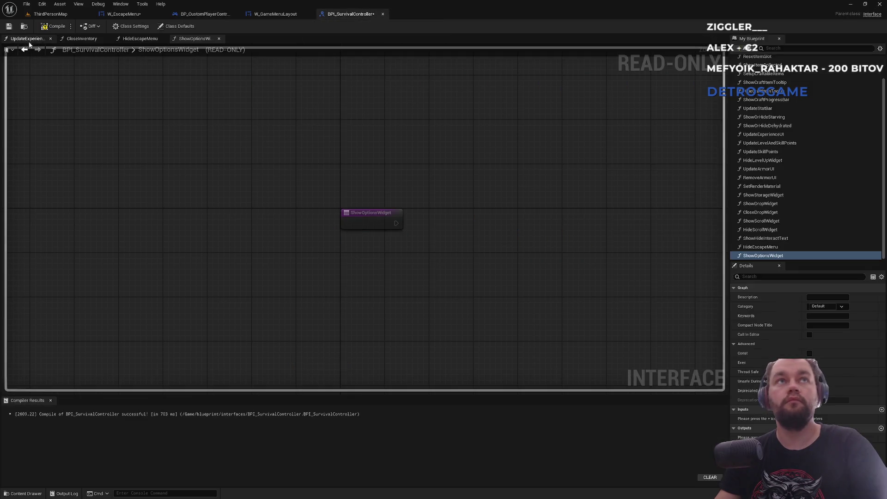
click(52, 28)
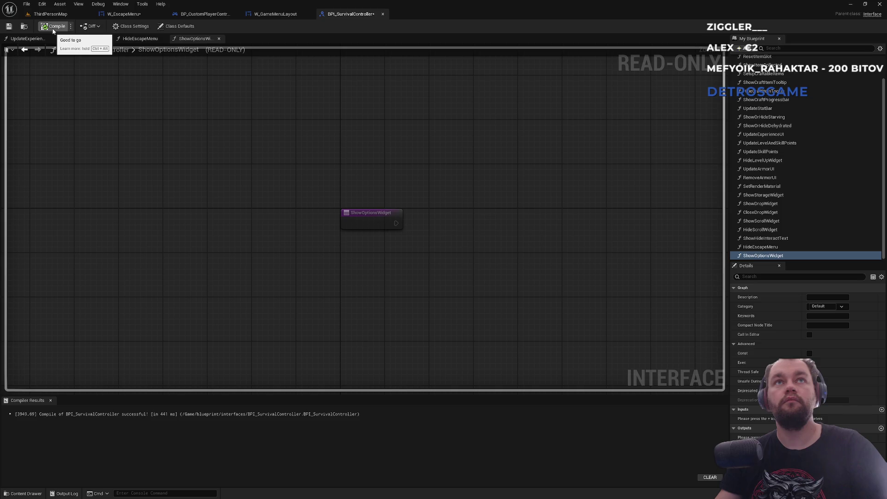
key(ctrl+shift+s)
Place the ShowOptionsWidget event in BP_CustomPlayerController near the other events.
click(204, 14)
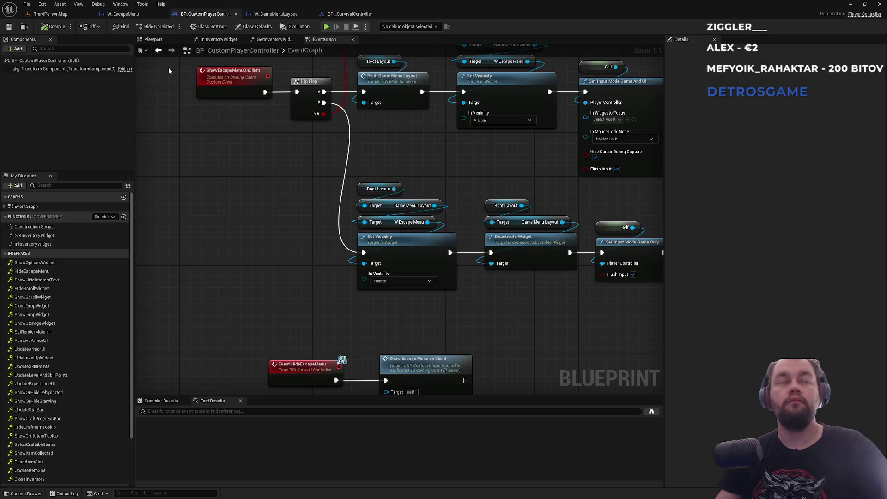
click(51, 264)
double_click(50, 264)
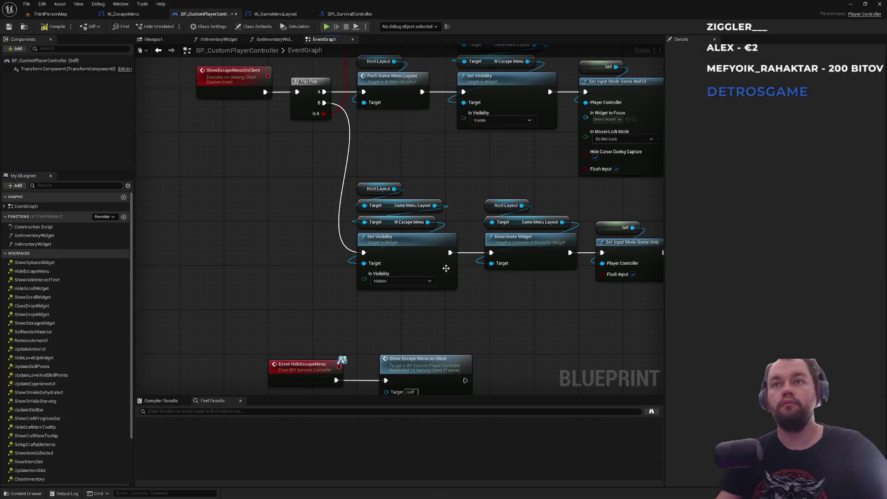
scroll(457, 273, down, 10)
mouse_move(347, 248)
mouse_down()
mouse_move(331, 246)
mouse_move(500, 246)
mouse_up()
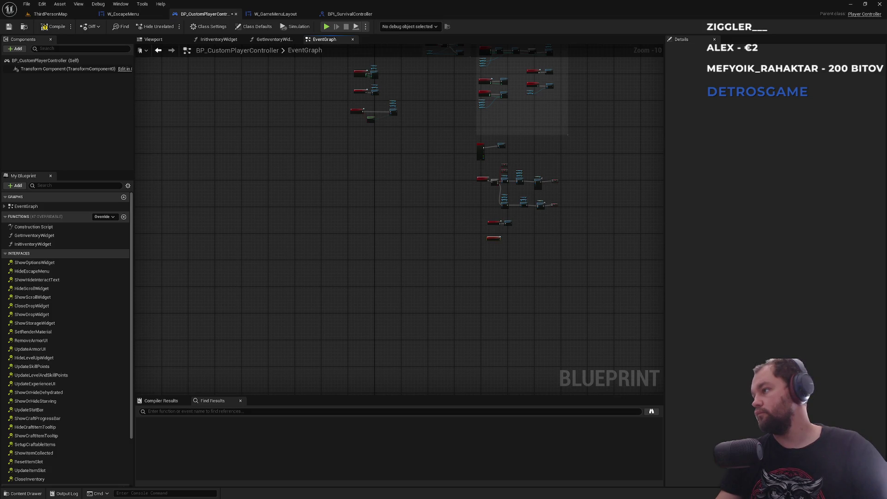
scroll(511, 246, up, 10)
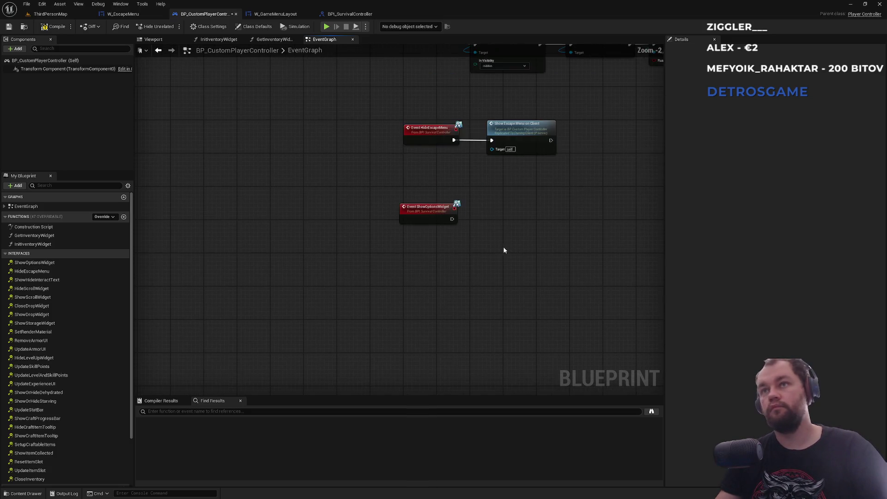
mouse_move(446, 278)
mouse_down()
mouse_move(429, 250)
mouse_move(397, 234)
mouse_up()
Add a ShowOptionsOnClient custom event set to Run on owning Client.
right_click(383, 237)
text(custo)
key(Return)
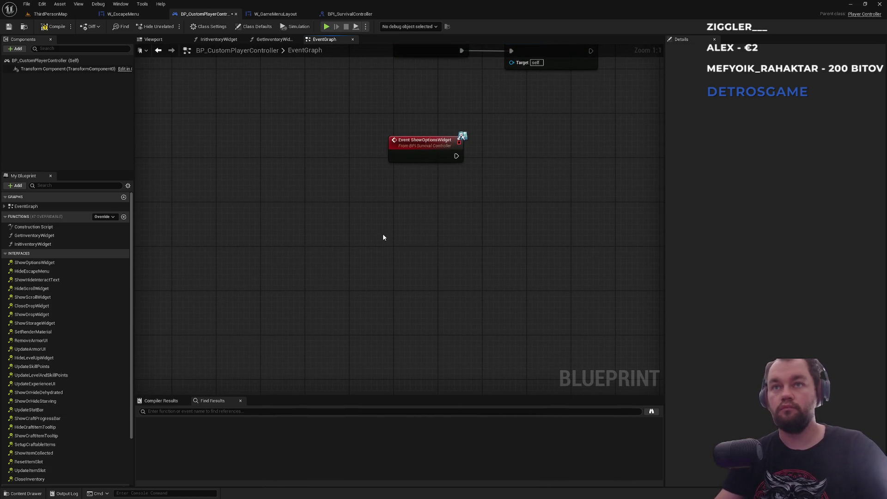
text(Show)
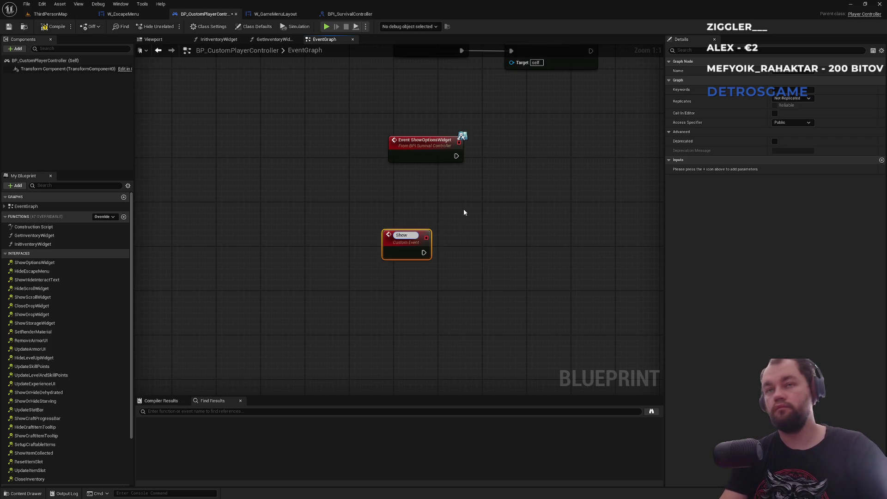
text(Options)
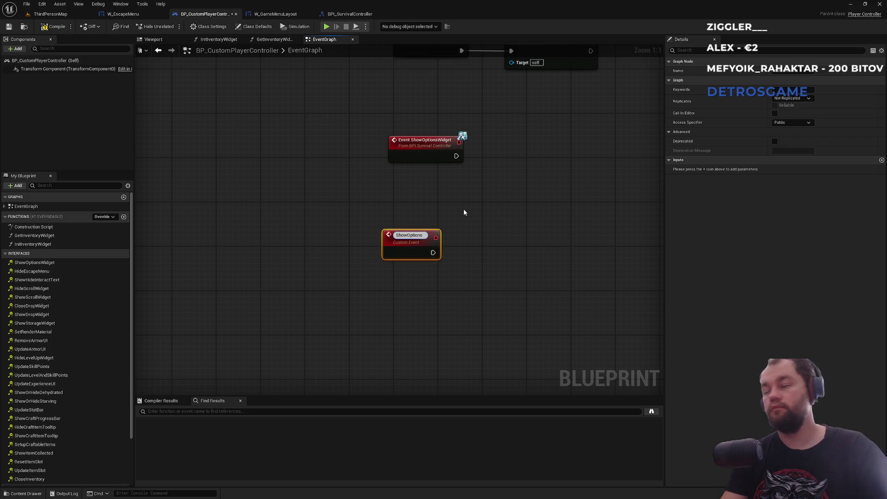
text(OnCLient)
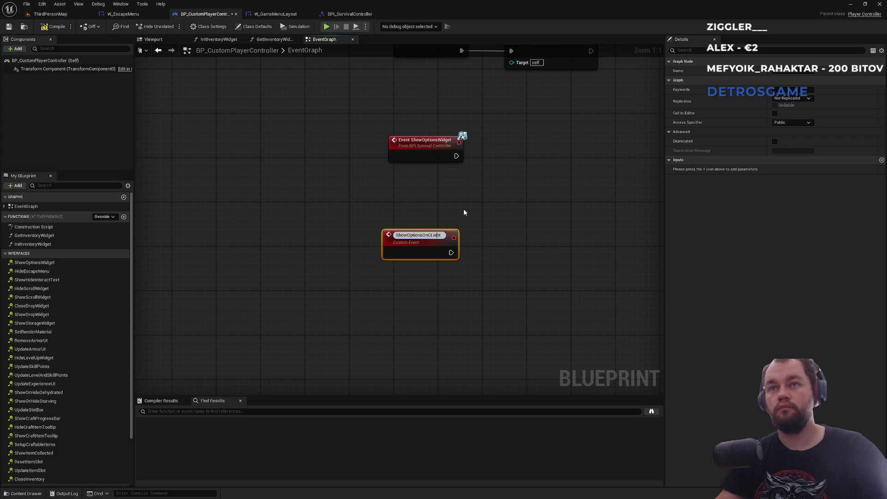
key(BackSpace)
text(l)
key(Return)
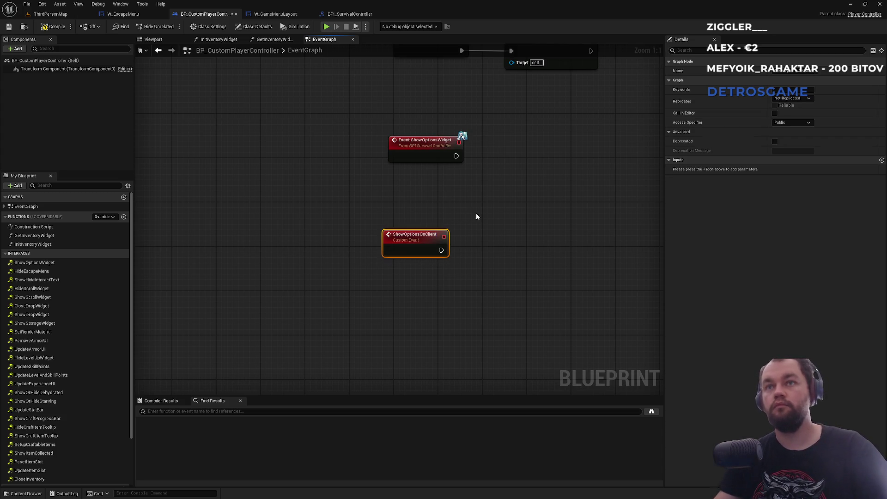
click(802, 98)
click(802, 133)
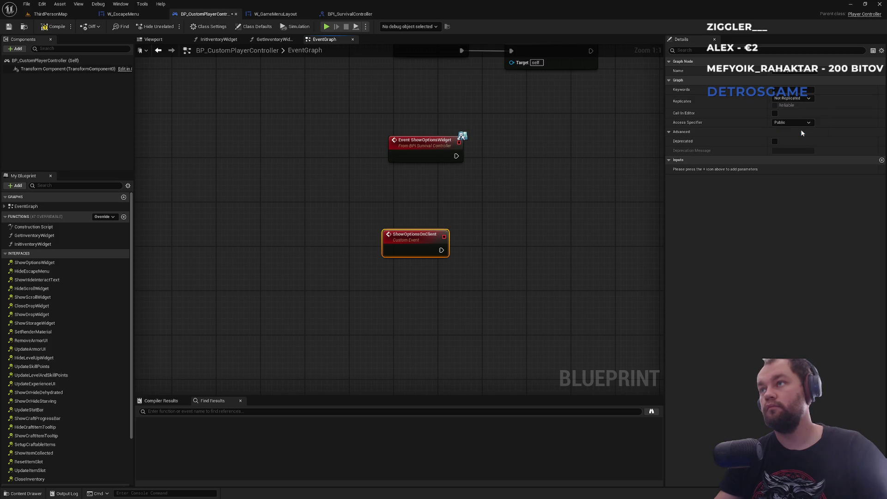
mouse_move(405, 241)
mouse_down()
mouse_move(412, 207)
mouse_move(453, 199)
mouse_move(420, 198)
mouse_up()
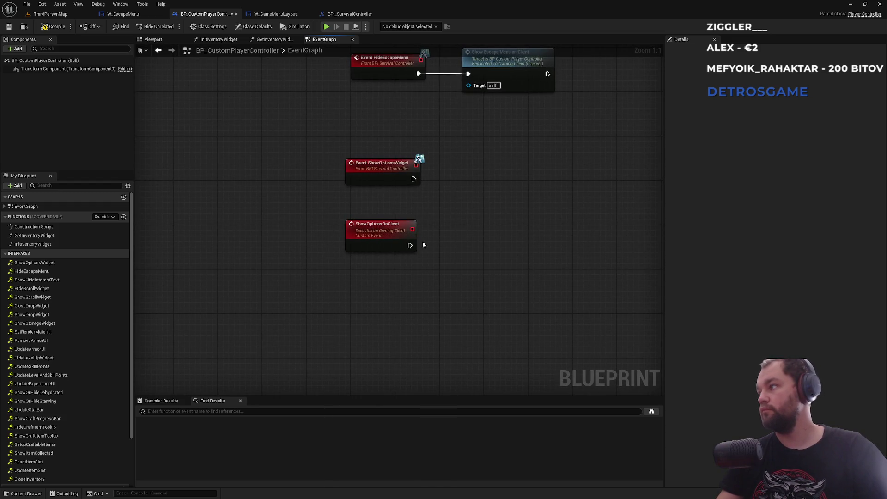
Add Get RootLayout, pull Get Game Menu Layout from it, then open W_GameMenuLayout.
text(root layout)
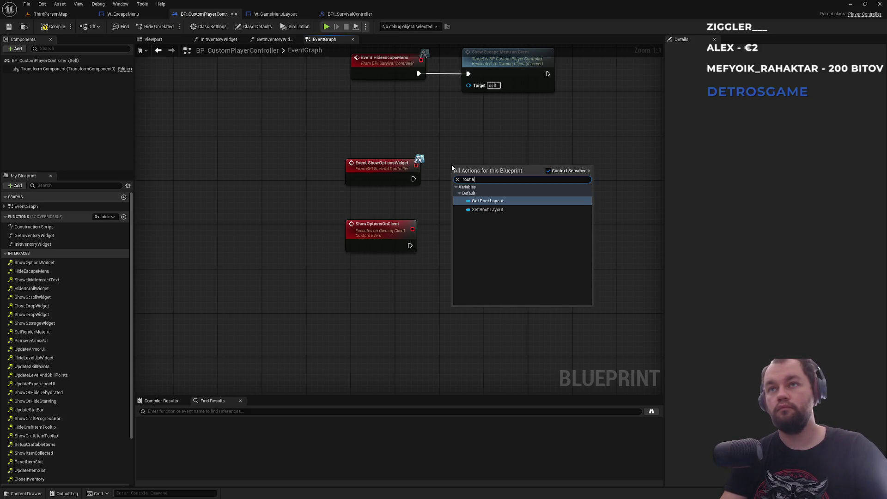
key(Return)
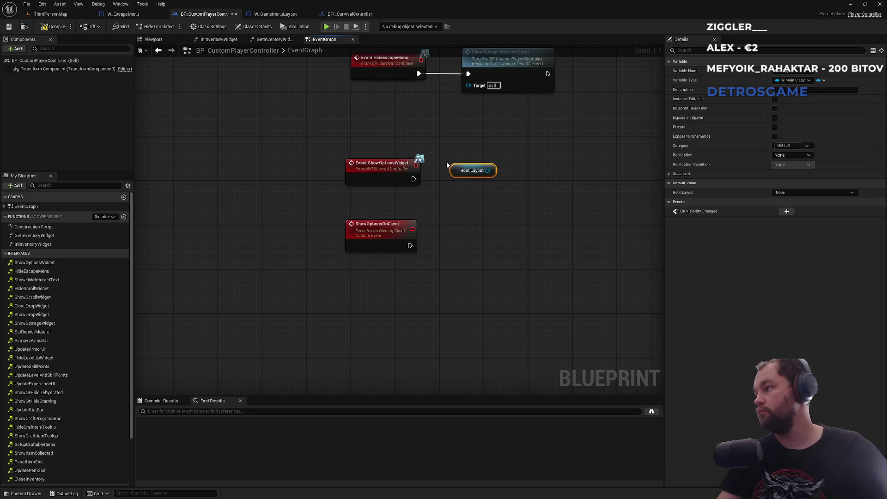
drag(488, 171, 486, 200)
text(gamemenu)
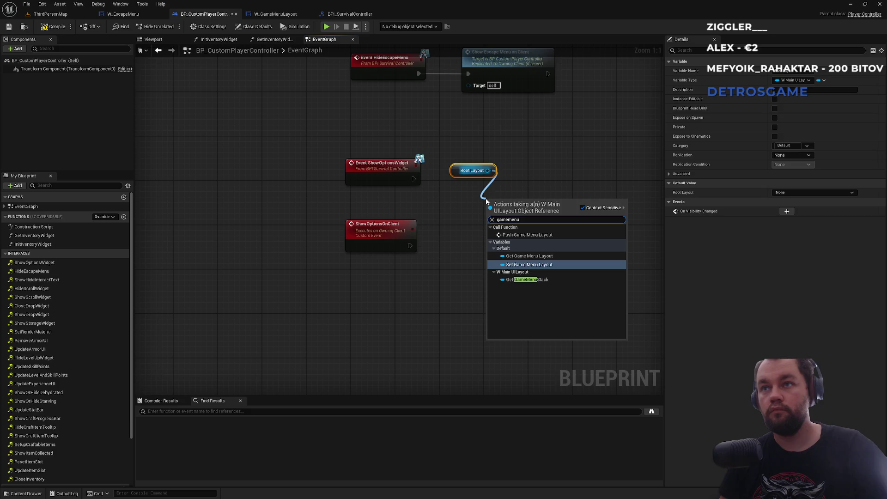
click(530, 256)
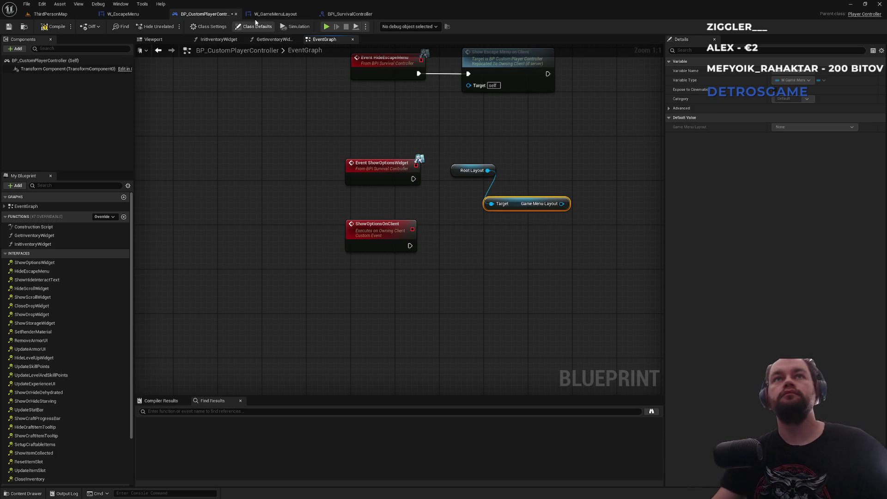
click(276, 14)
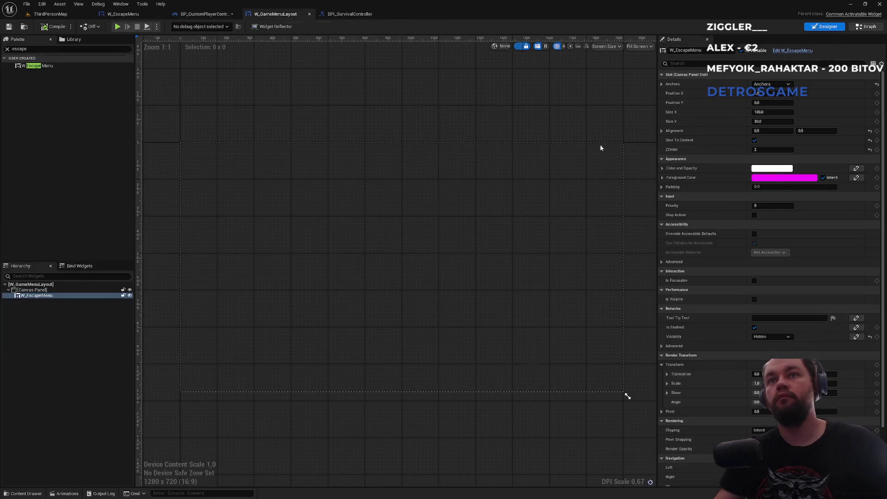
Delete the three default event nodes from W_GameMenuLayout's event graph.
click(866, 26)
drag(457, 129, 613, 332)
key(Delete)
right_click(435, 222)
key(Escape)
Add a custom event named ShowOptionsWidget.
right_click(533, 244)
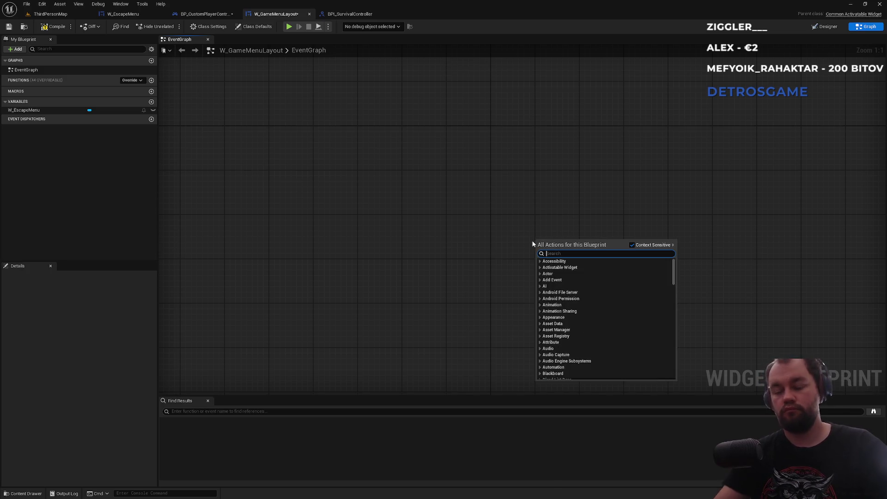
text(custom event)
key(Return)
text(S)
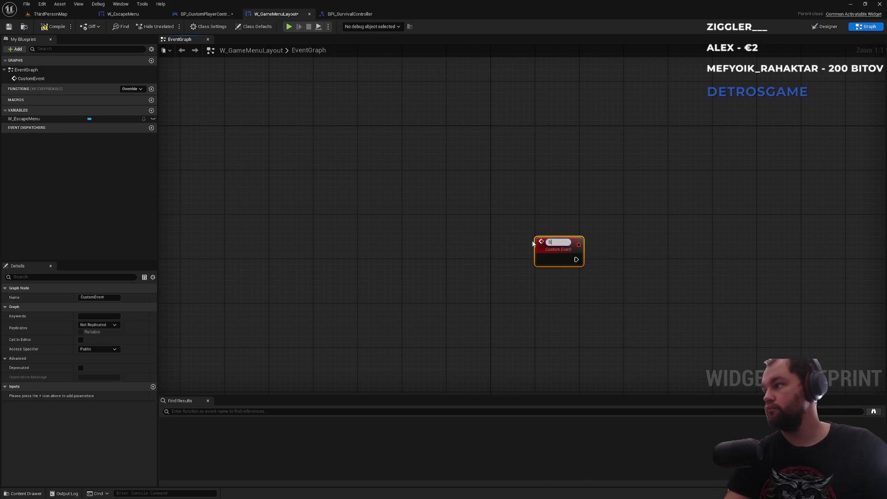
text(howOptionsWidget)
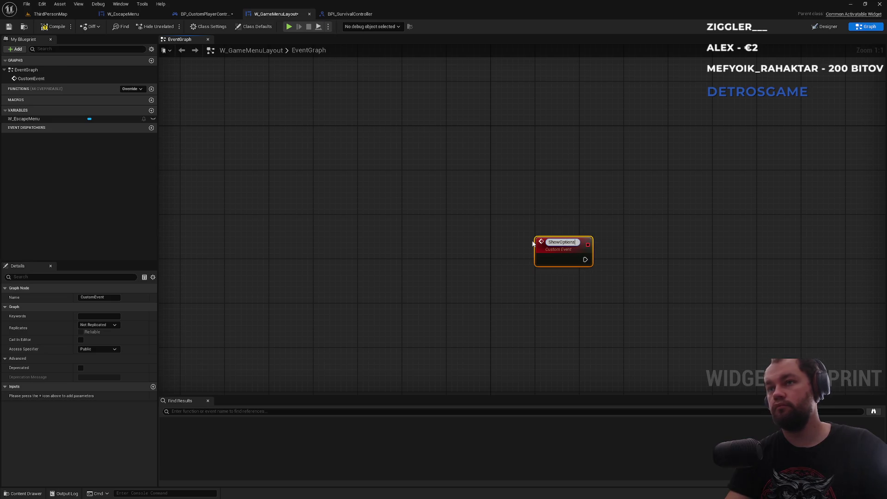
key(Return)
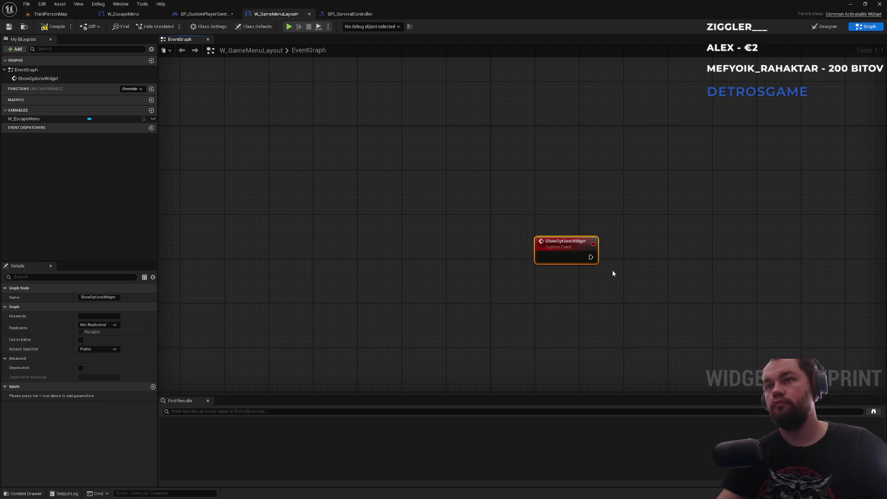
click(614, 272)
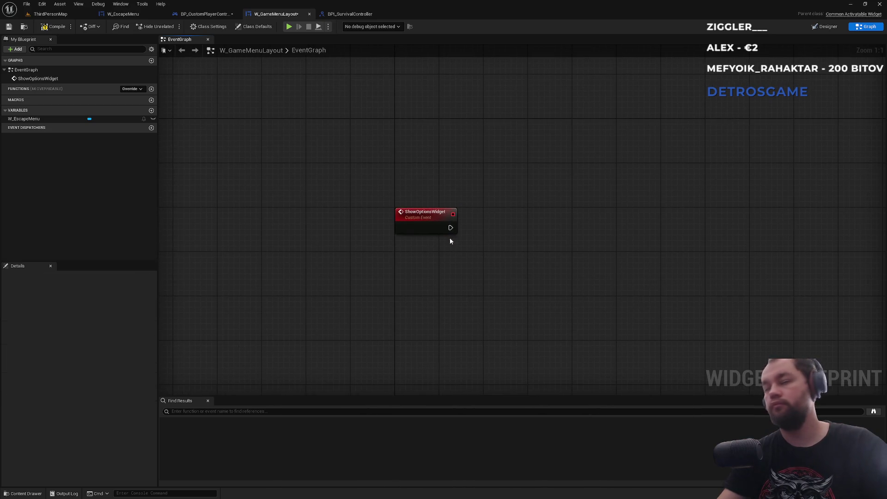
Add a Create Widget node with class W_ItemOptions, locate the asset, and return to W_GameMenuLayout.
right_click(508, 243)
text(create widget)
key(Return)
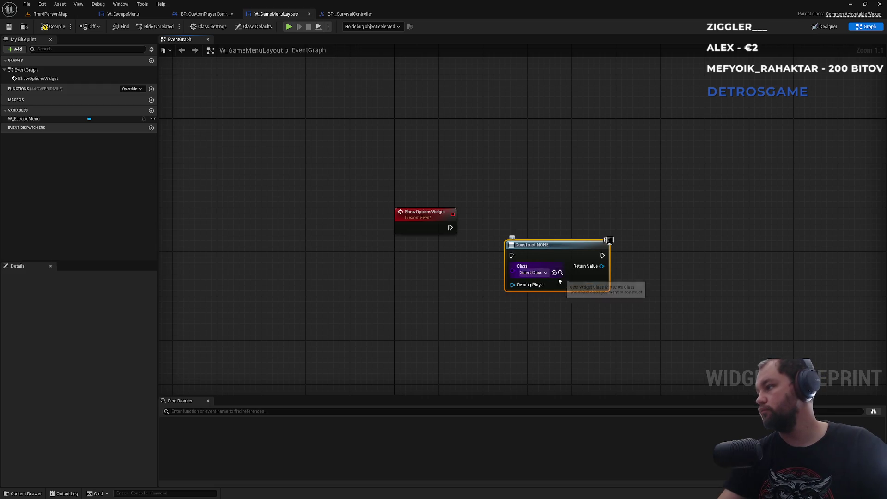
click(539, 273)
text(option)
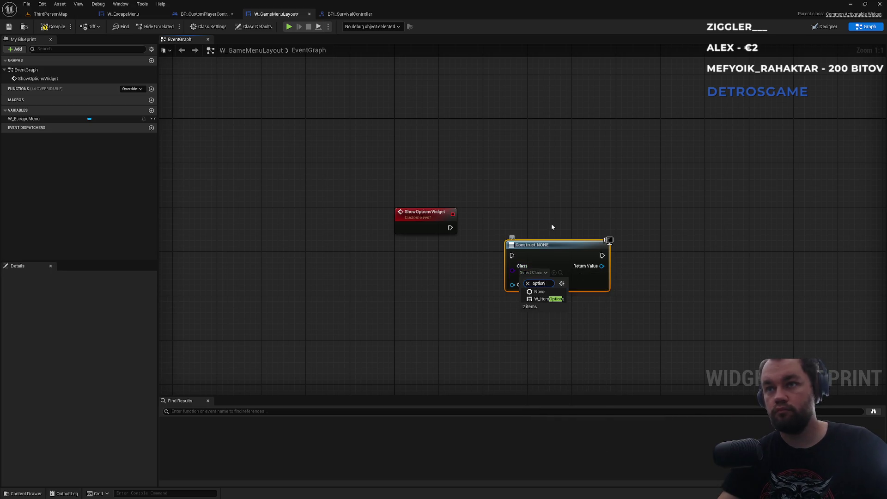
click(550, 299)
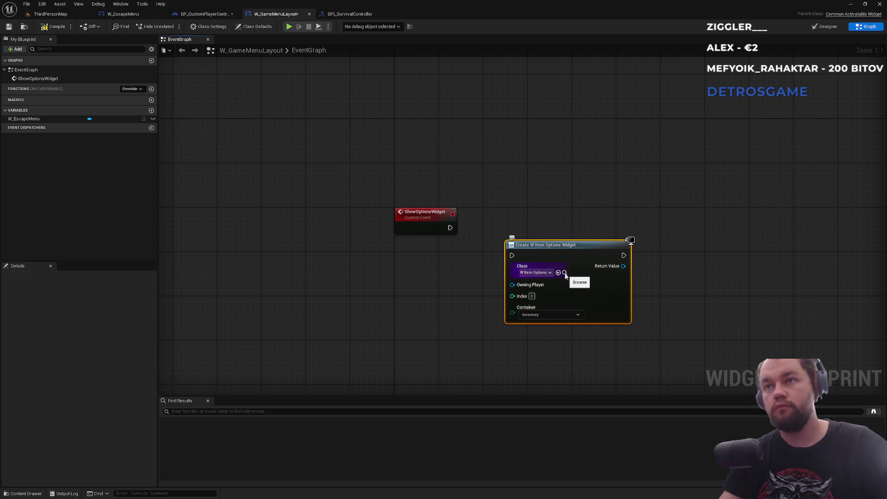
click(565, 273)
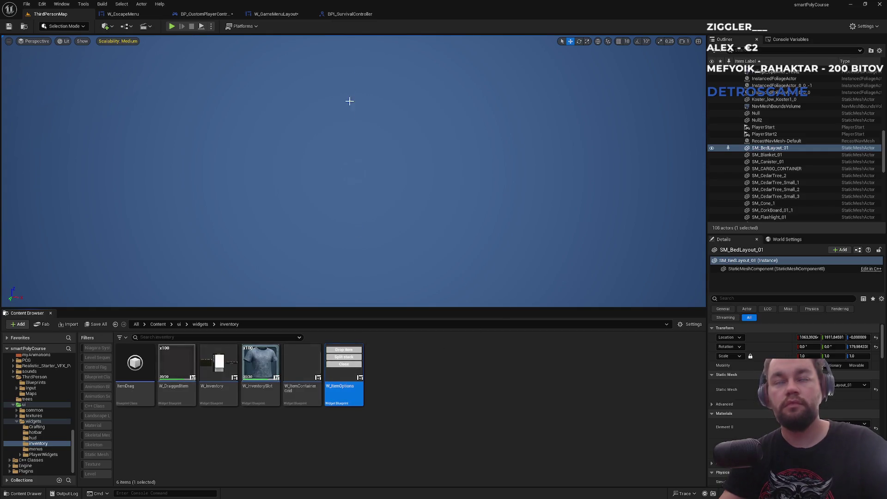
click(350, 14)
click(281, 16)
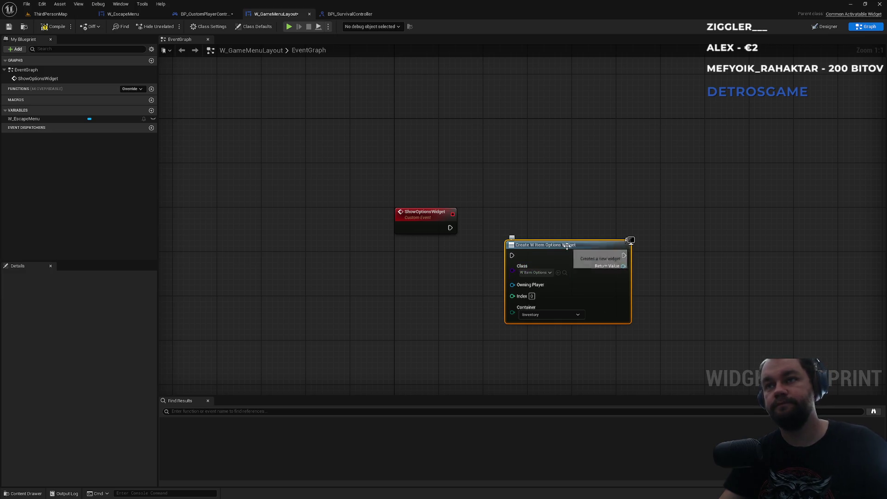
Delete the Create Widget node, wrap ShowOptionsWidget in a 'TODO menu options widget' comment, and save.
key(Delete)
drag(451, 190, 423, 264)
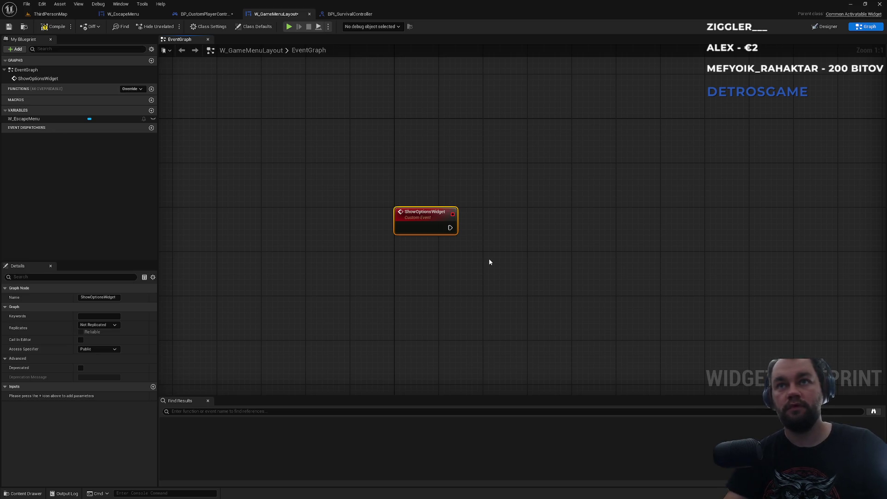
mouse_move(461, 176)
mouse_down()
mouse_move(452, 251)
mouse_move(417, 250)
mouse_move(406, 264)
mouse_up()
text(cTODO:)
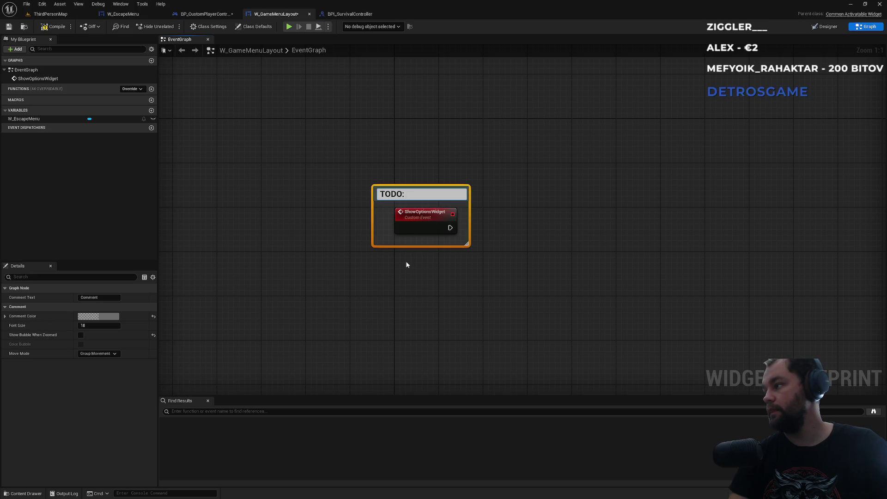
text(menu)
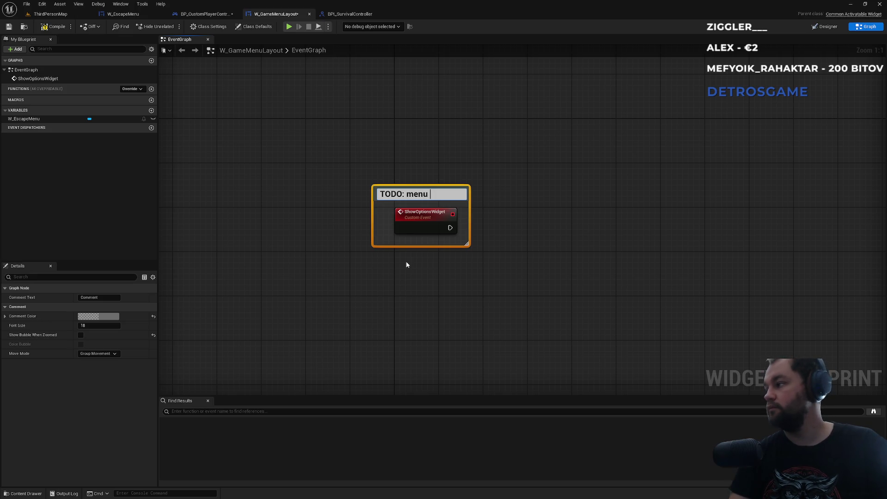
text( options)
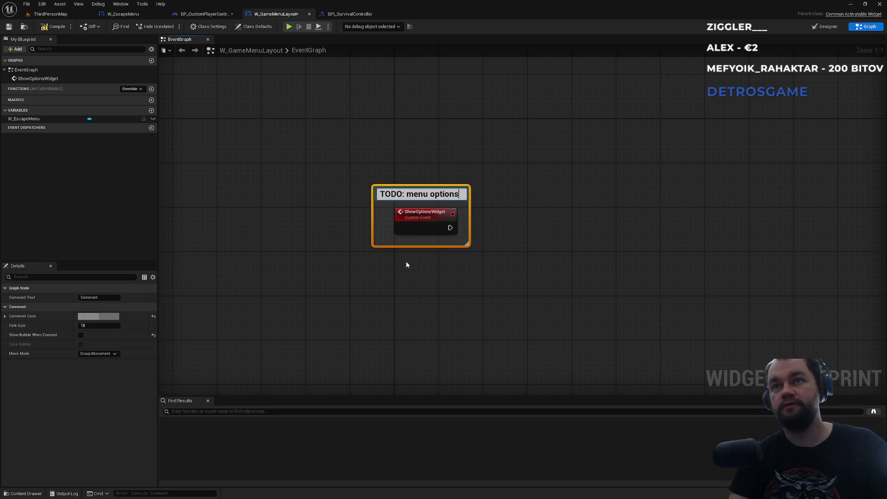
text( widget)
key(Return)
click(406, 265)
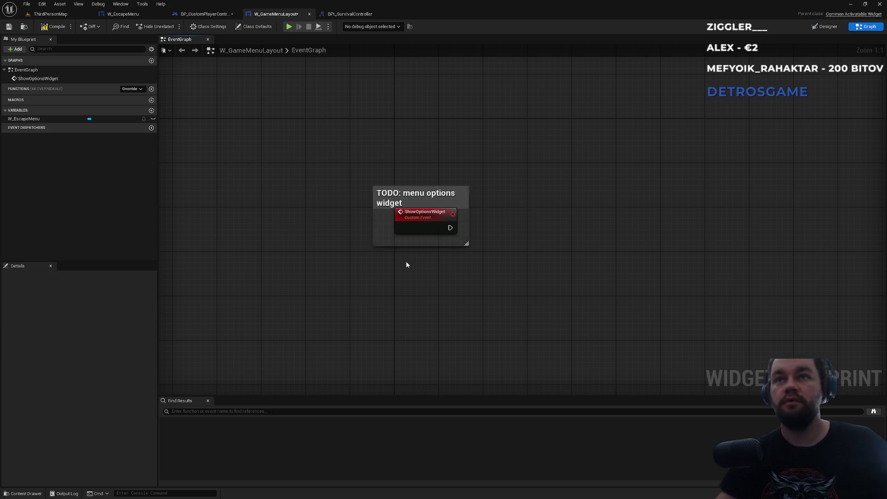
drag(420, 186, 420, 179)
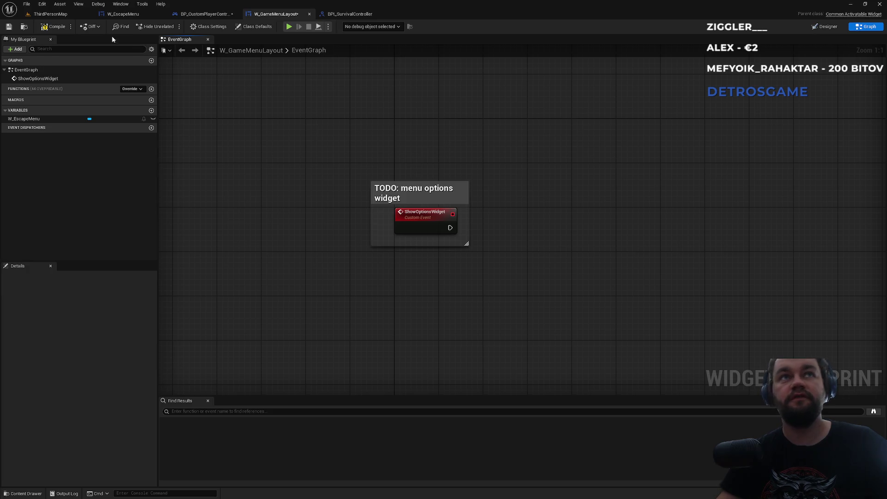
key(ctrl+s)
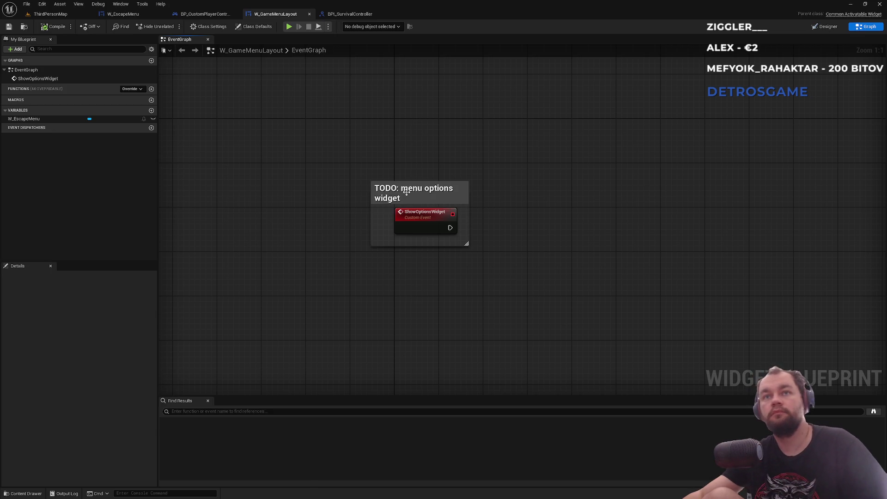
Append ', lecture 254' to the comment's title.
double_click(434, 197)
text(, lecture 254)
key(Return)
click(556, 225)
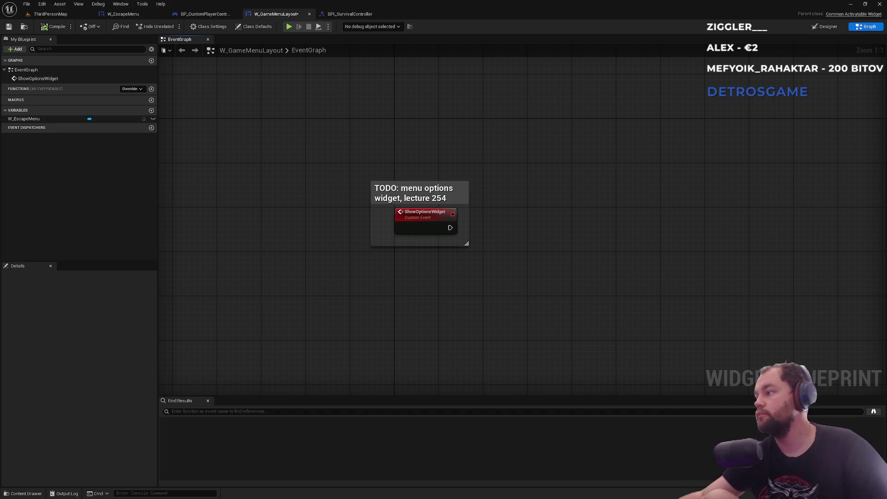
In BP_CustomPlayerController, wire ShowOptionsOnClient into Game Menu Layout's Show Options Widget call and tidy the nodes.
click(202, 21)
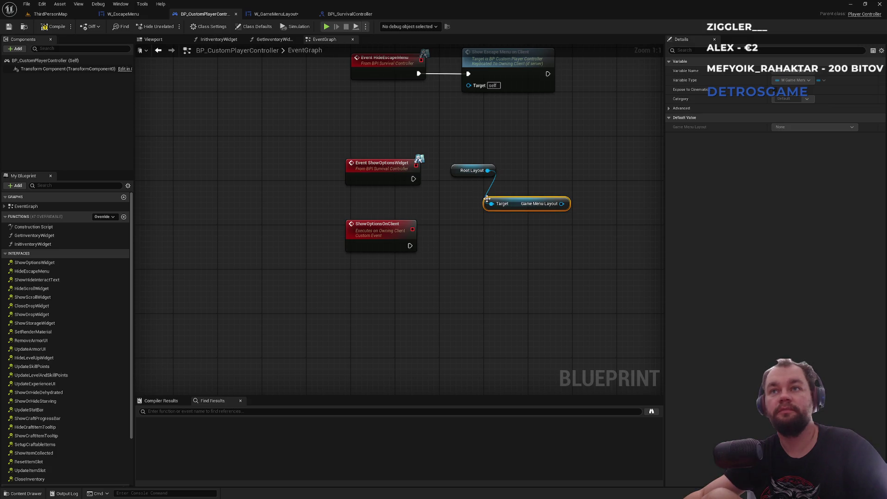
drag(561, 205, 533, 229)
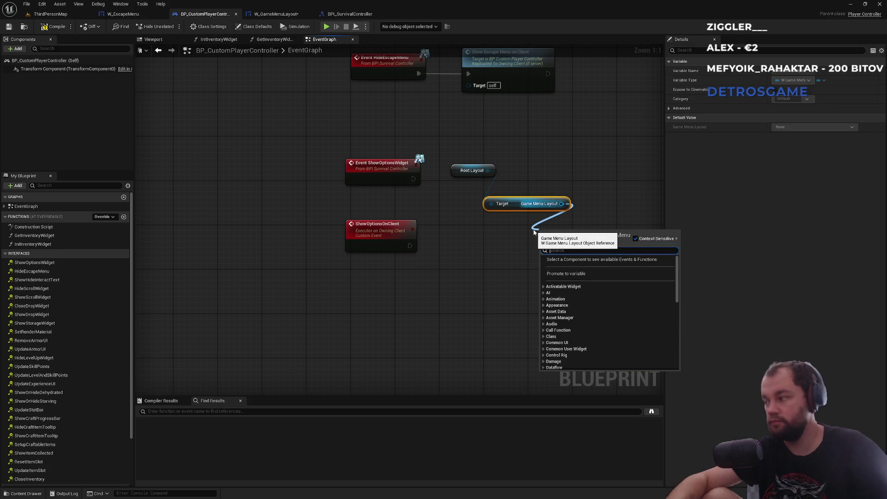
text(show opt)
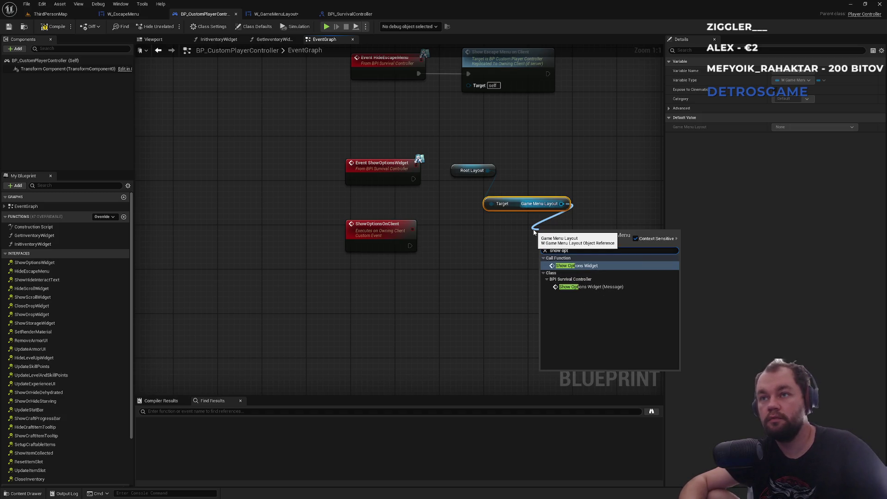
key(Down)
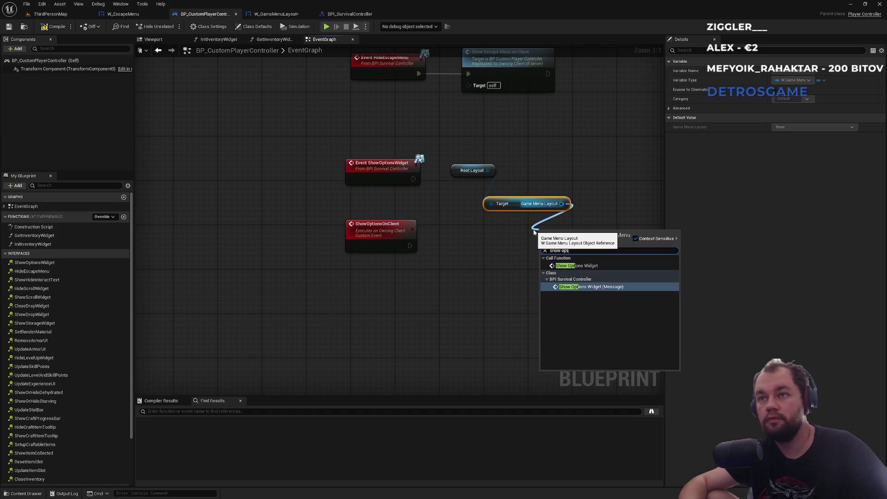
key(Up)
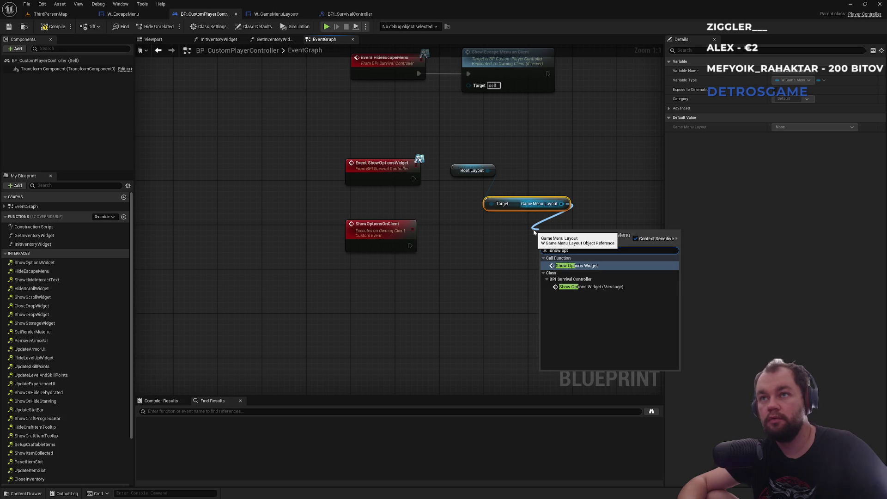
key(Return)
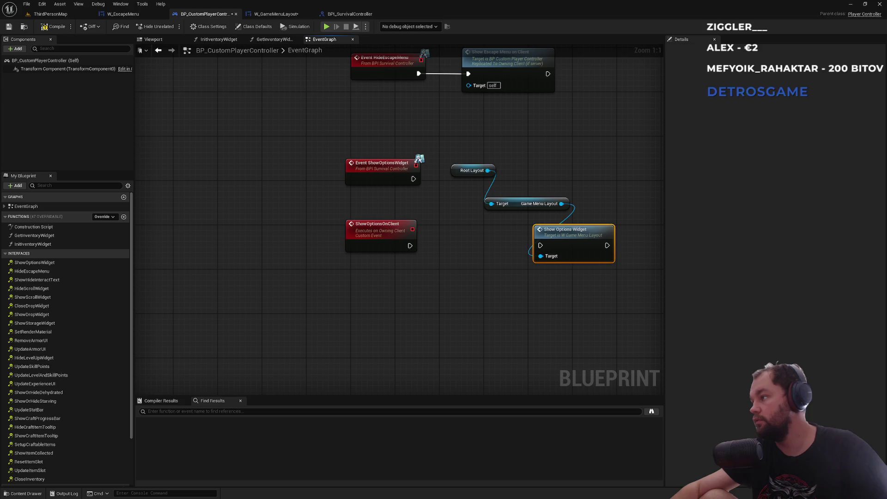
mouse_move(410, 246)
mouse_down()
mouse_move(548, 257)
mouse_move(540, 245)
mouse_up()
mouse_move(512, 207)
mouse_down()
mouse_move(570, 212)
mouse_move(560, 219)
mouse_up()
mouse_move(458, 171)
mouse_down()
mouse_move(511, 174)
mouse_move(542, 198)
mouse_up()
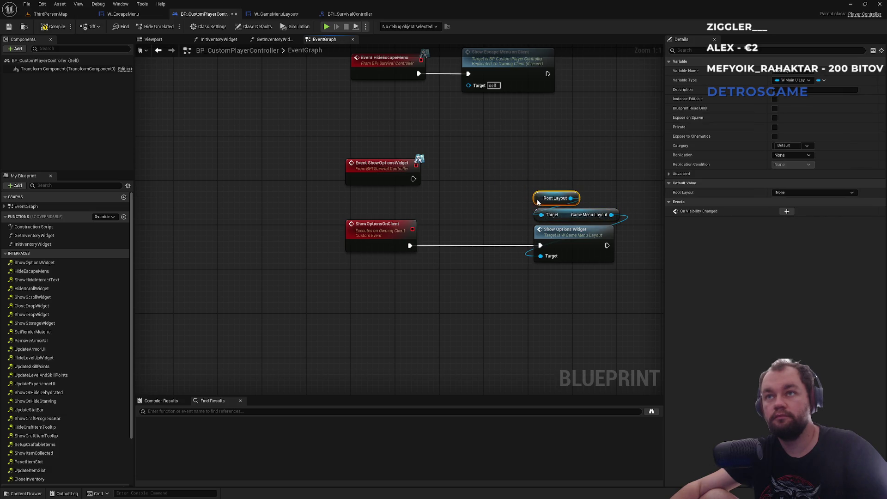
drag(560, 234, 493, 234)
mouse_move(337, 196)
mouse_down()
mouse_move(534, 259)
mouse_move(516, 276)
mouse_move(516, 306)
mouse_up()
click(517, 266)
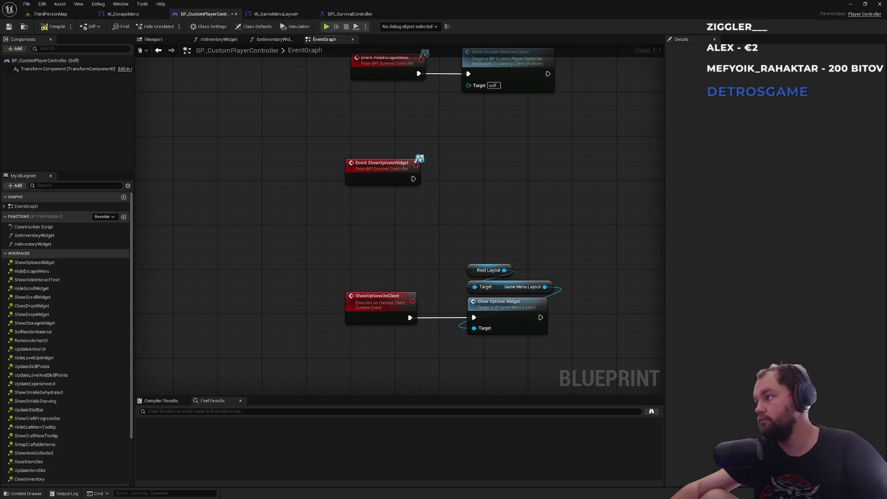
Add a Show Options on Client call after Event ShowOptionsWidget and reposition both nodes.
mouse_move(413, 178)
mouse_down()
mouse_move(509, 193)
mouse_move(493, 188)
mouse_up()
text(show opti)
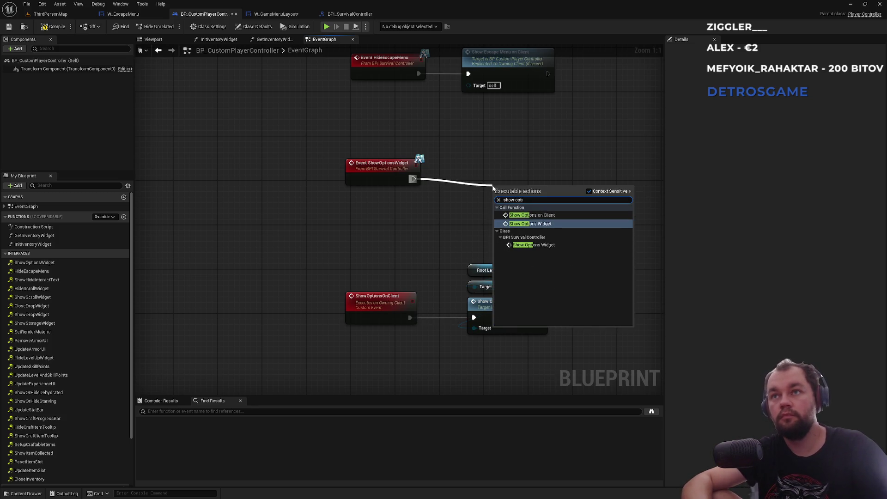
key(Return)
mouse_move(553, 205)
mouse_down()
mouse_move(529, 174)
mouse_move(342, 194)
mouse_up()
drag(378, 170, 381, 219)
click(437, 172)
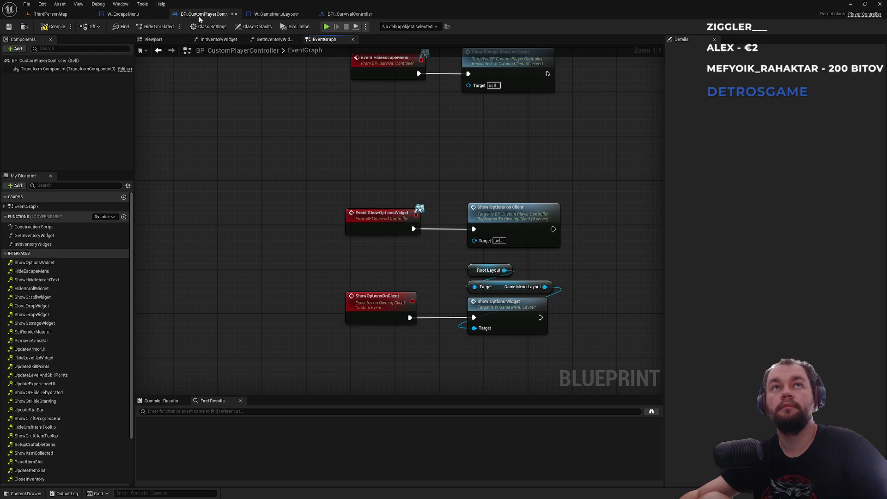
Create a new function named SetQualitySetting in the BPI_SurvivalController interface.
click(344, 17)
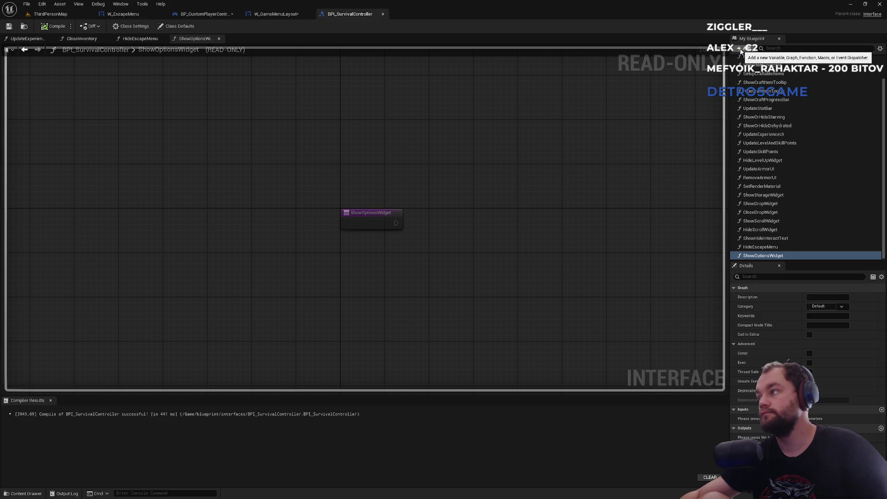
click(741, 52)
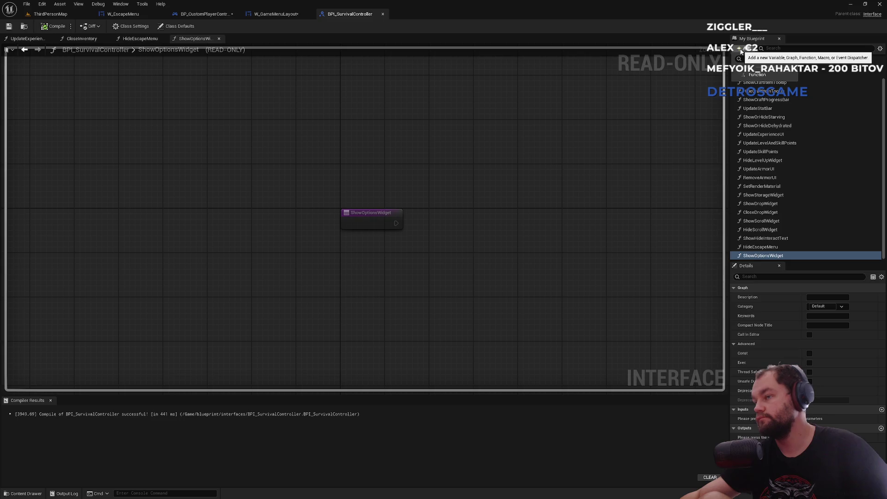
click(751, 74)
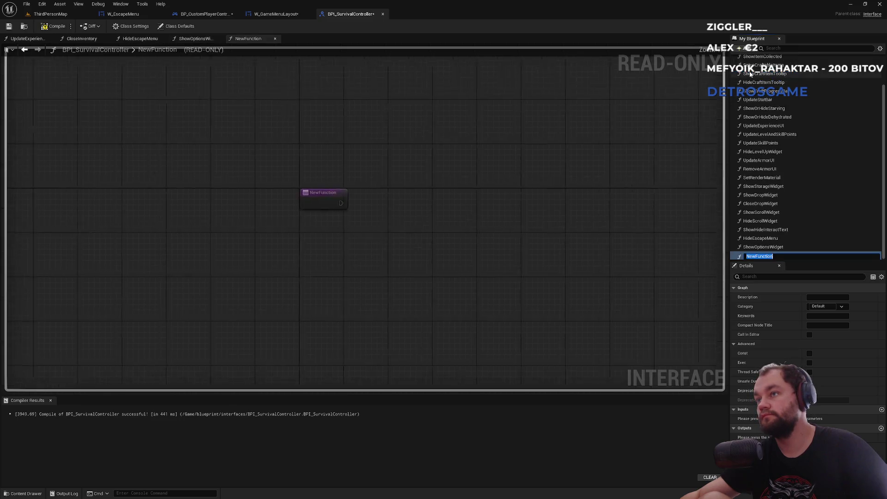
text(Set)
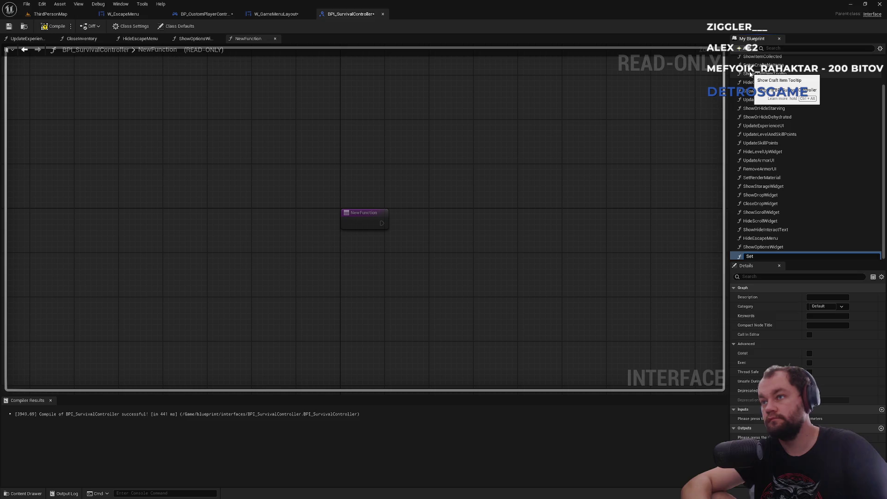
text(Ouality)
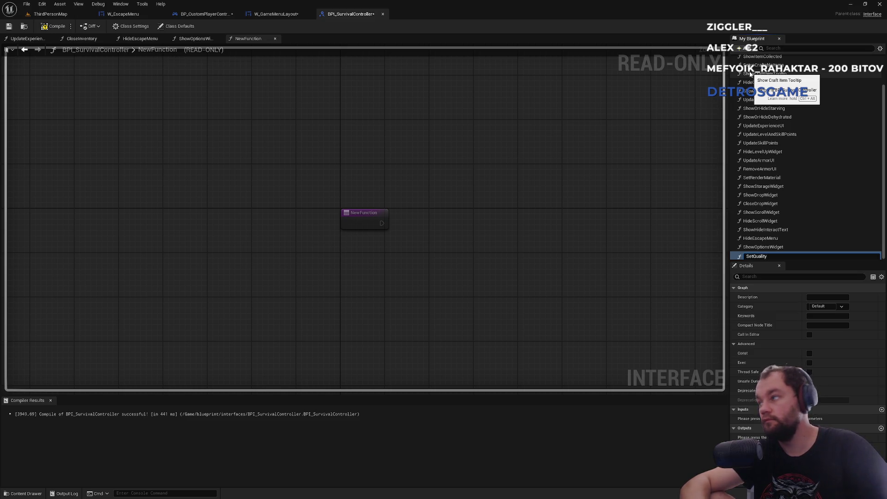
text(ting)
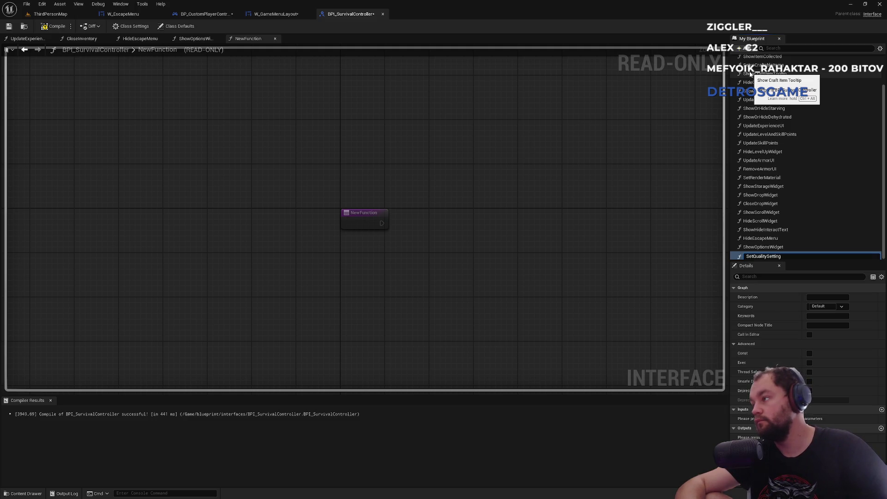
key(Return)
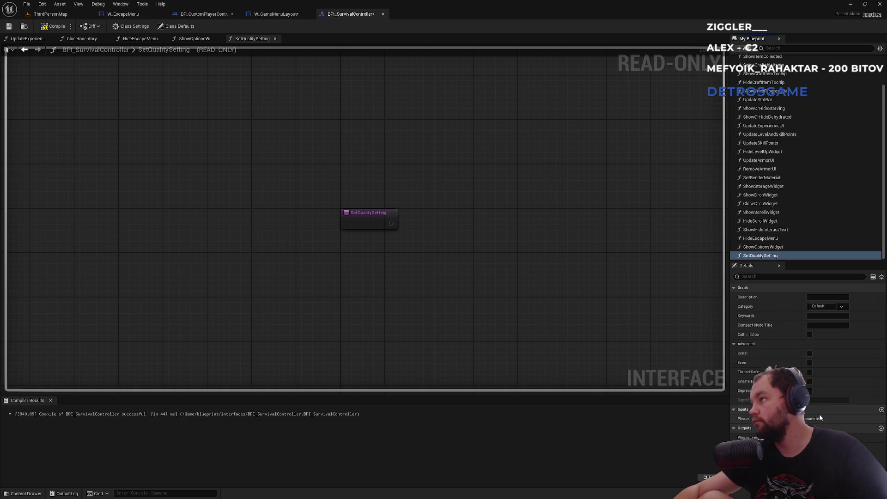
Add an input named Enum Graphic Setting to SetQualitySetting.
click(882, 409)
click(837, 419)
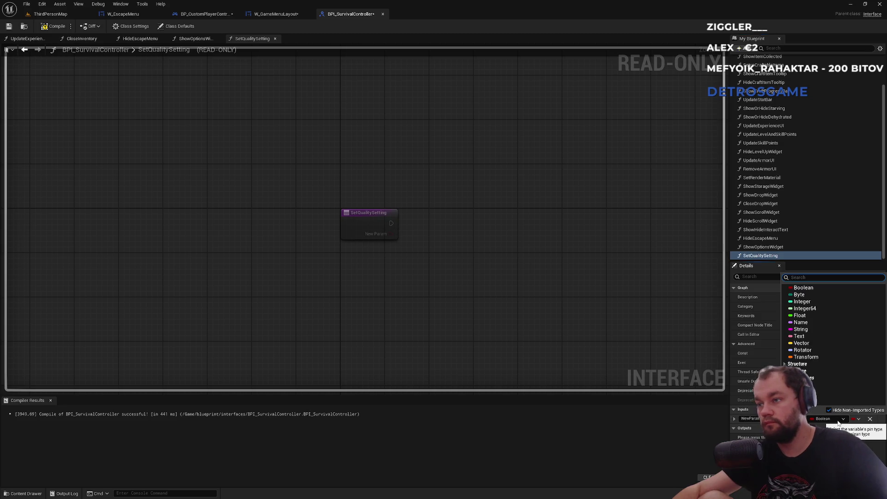
text(egra)
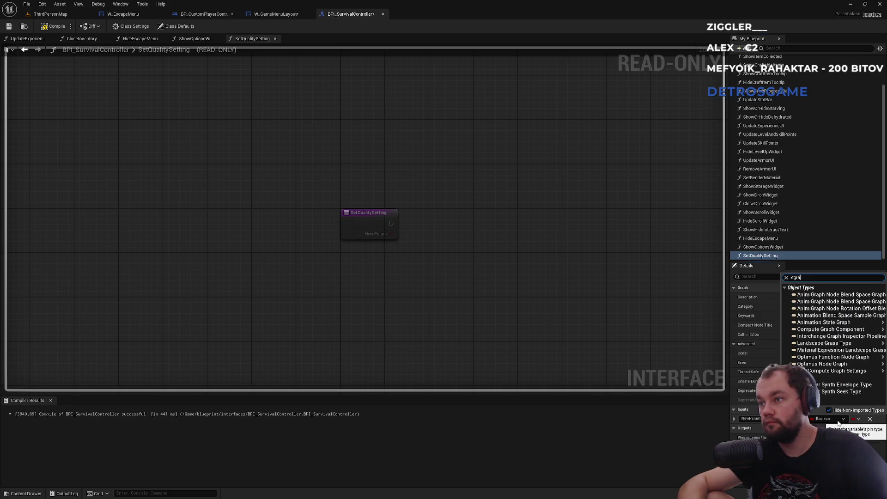
text(p)
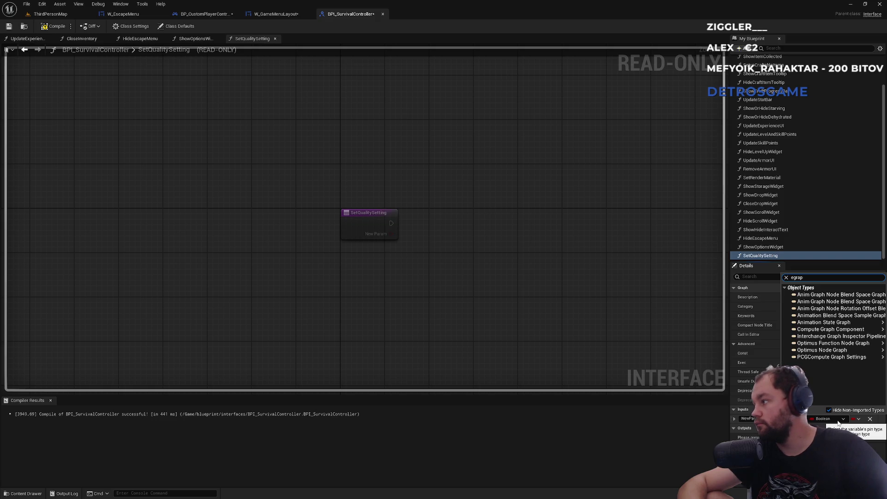
key(ctrl+a)
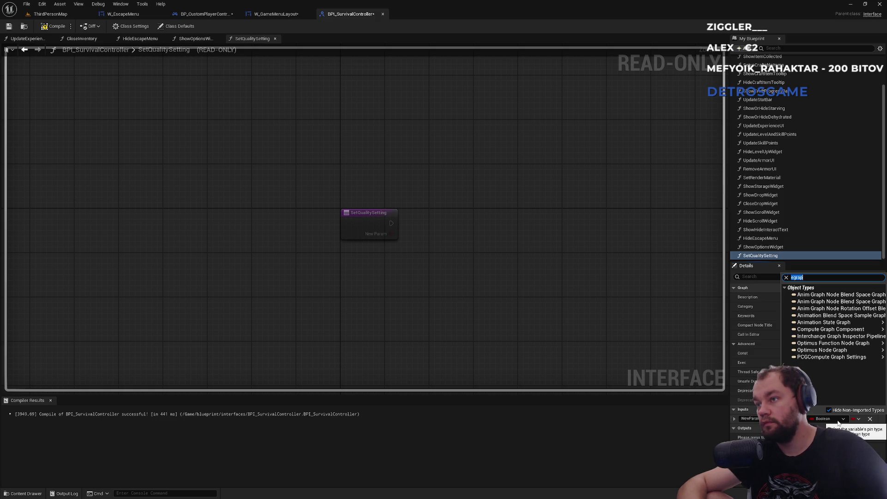
text(graphi)
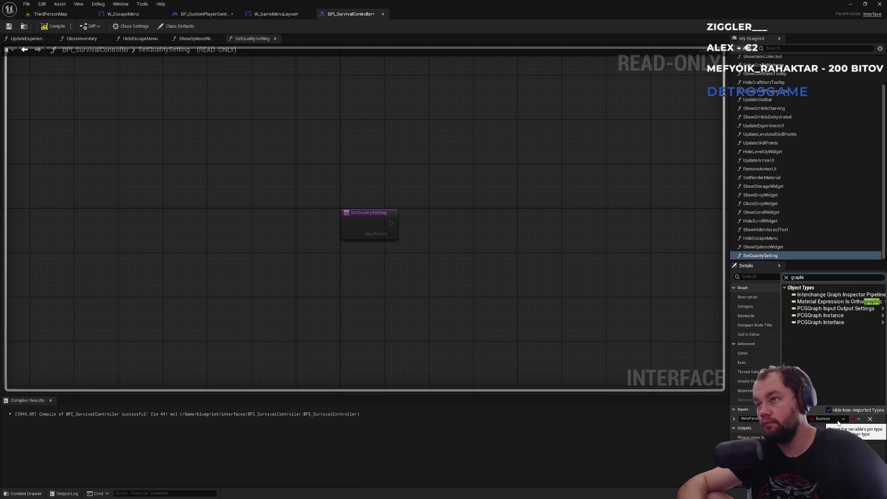
key(BackSpace)
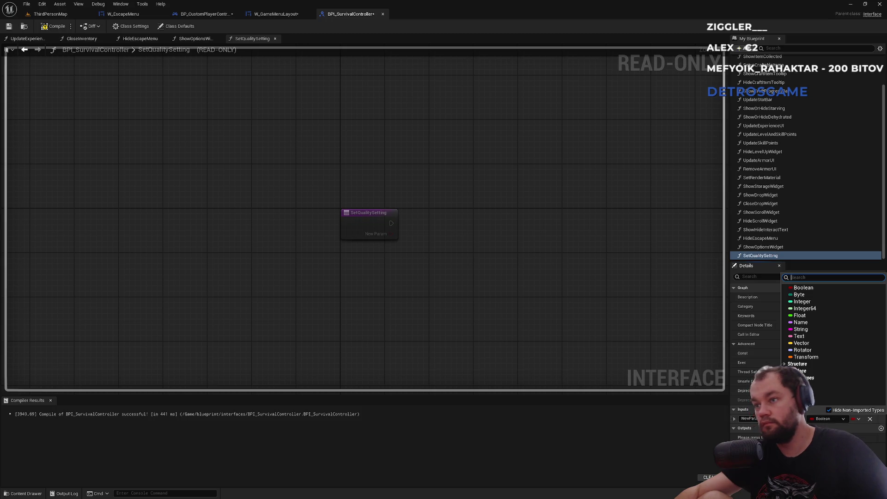
click(749, 419)
text(EnumGra)
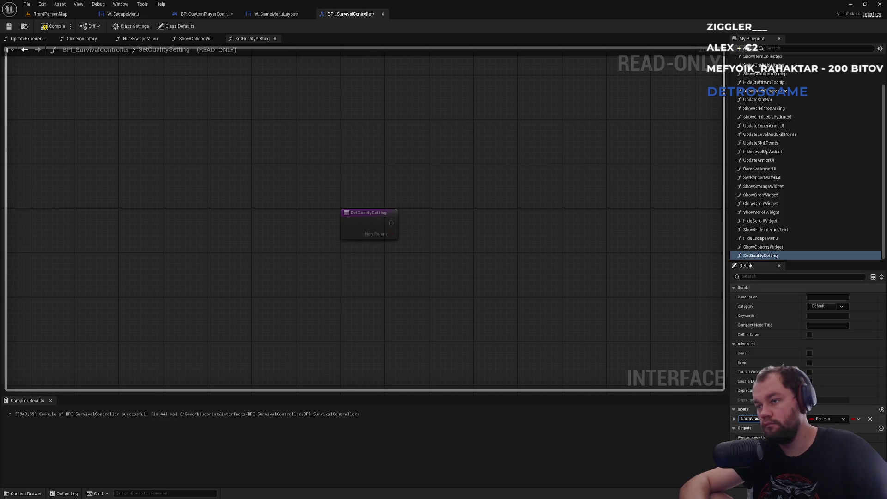
key(Return)
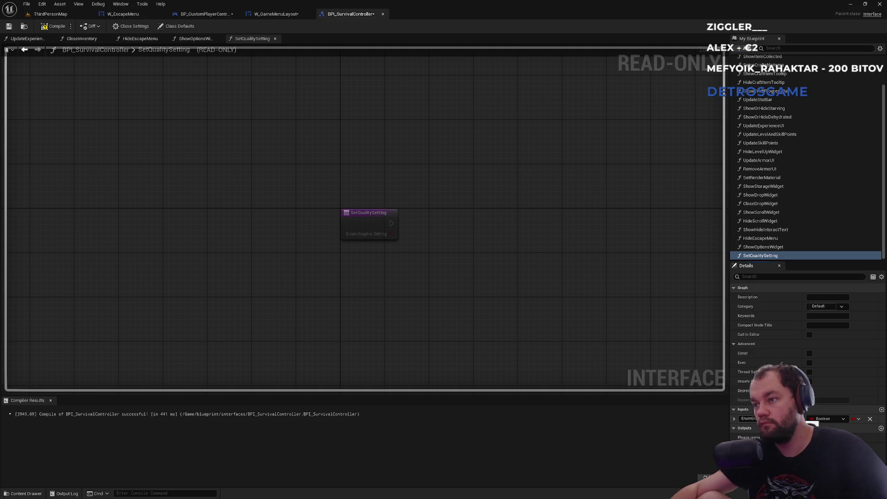
Add a second input named Quality of type Integer.
click(882, 410)
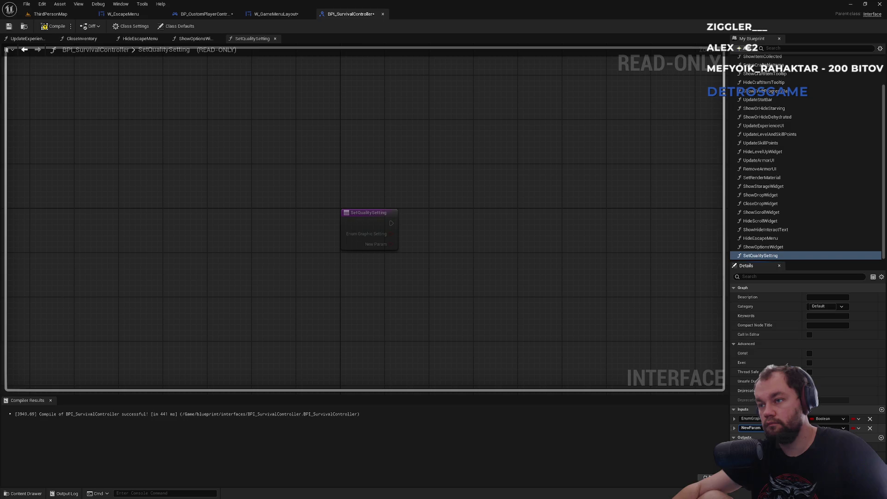
text(Quality)
key(Return)
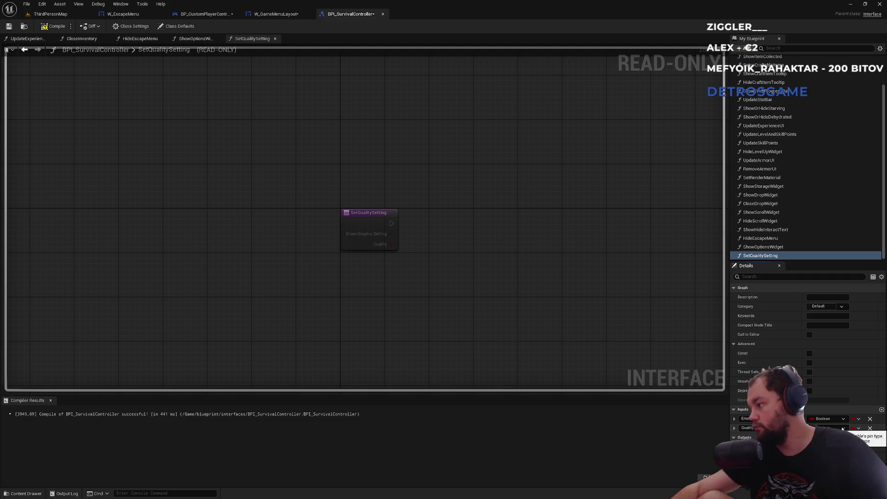
click(843, 429)
click(813, 312)
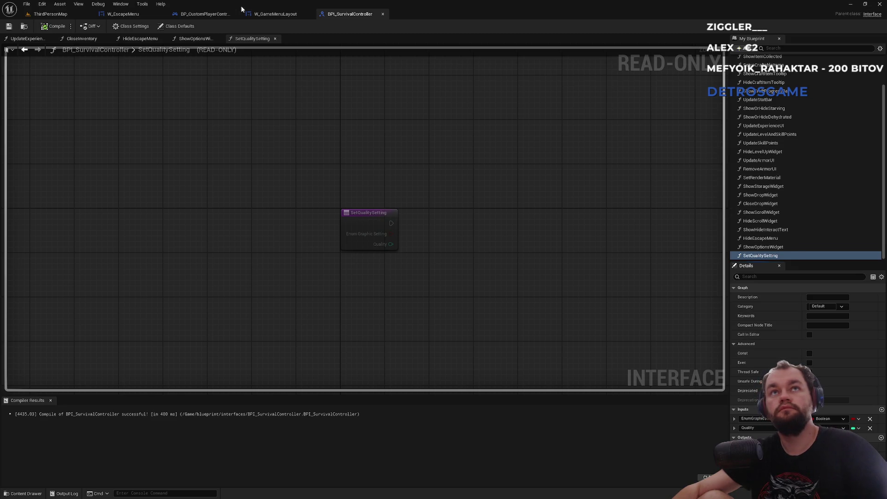
Place Event SetQualitySetting below ShowOptionsOnClient in BP_CustomPlayerController's event graph.
click(197, 14)
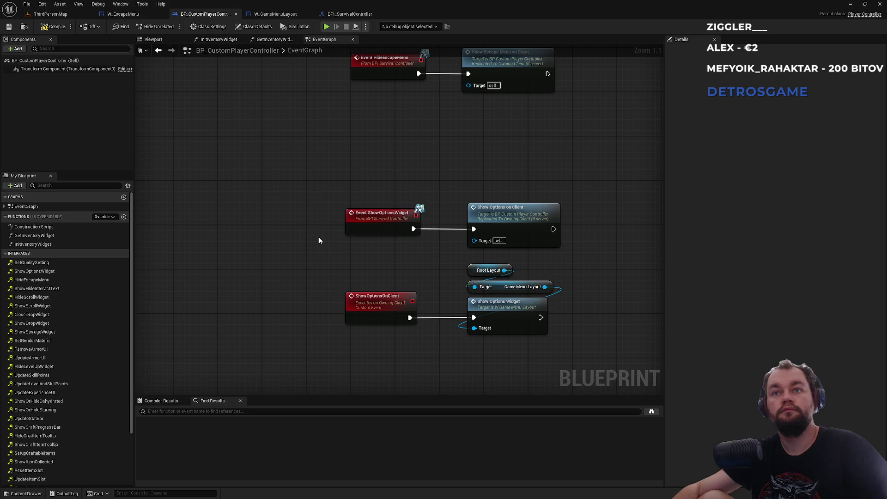
drag(319, 240, 304, 102)
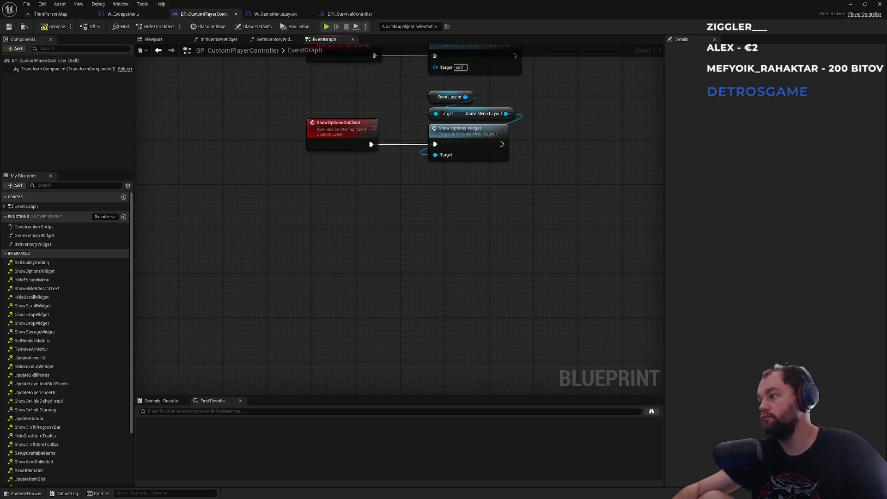
click(40, 262)
scroll(436, 245, down, 9)
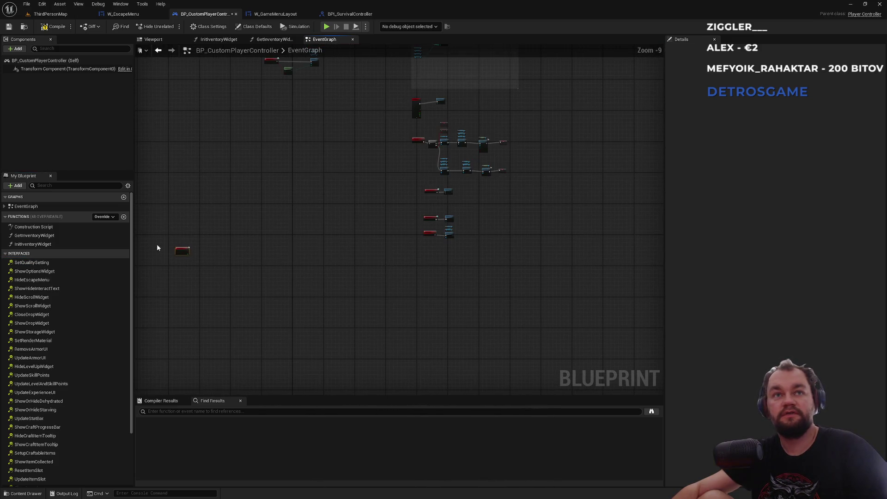
drag(175, 253, 428, 254)
scroll(428, 254, up, 9)
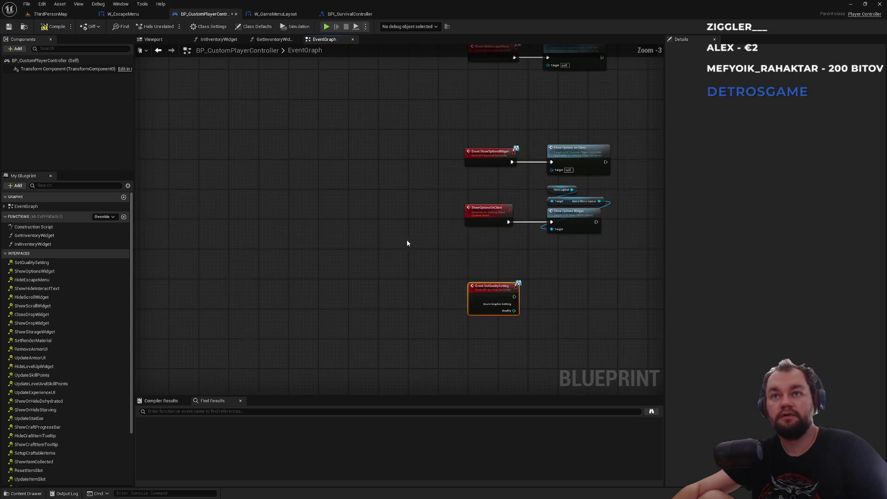
drag(513, 289, 457, 221)
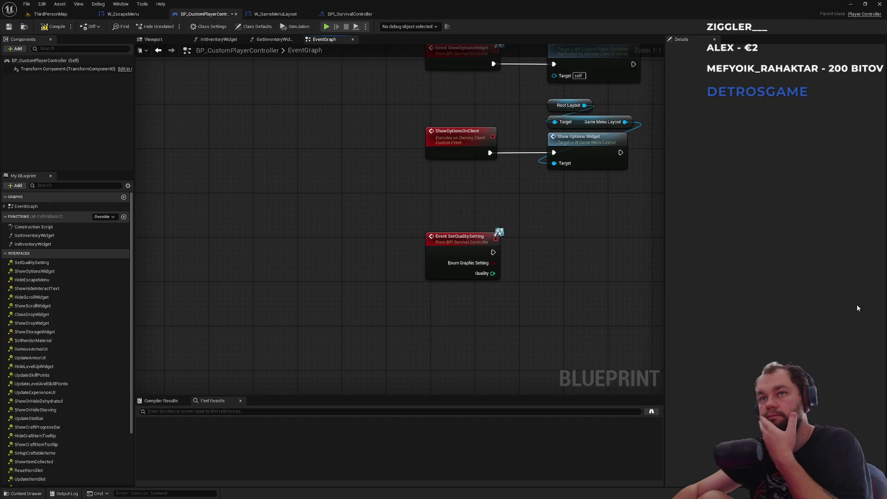
drag(534, 295, 482, 272)
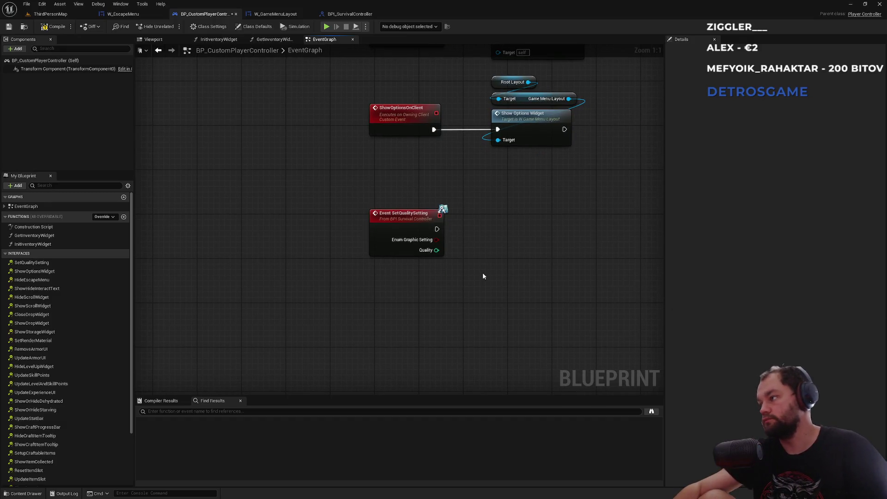
Create a SetQualityOnClient custom event replicated to run on the owning client.
right_click(394, 301)
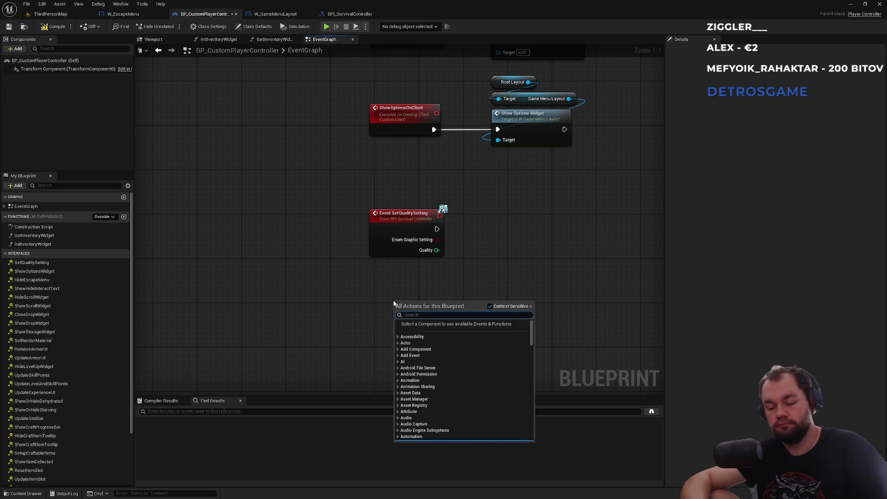
key(Escape)
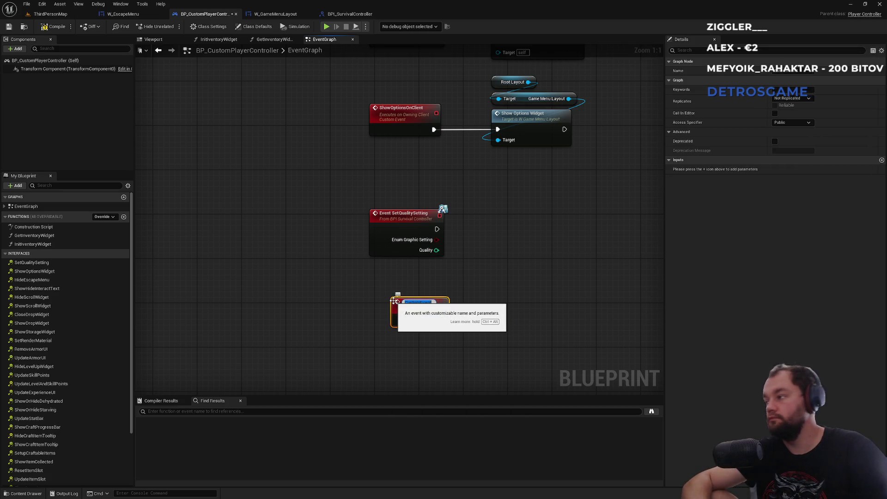
text(SetQual)
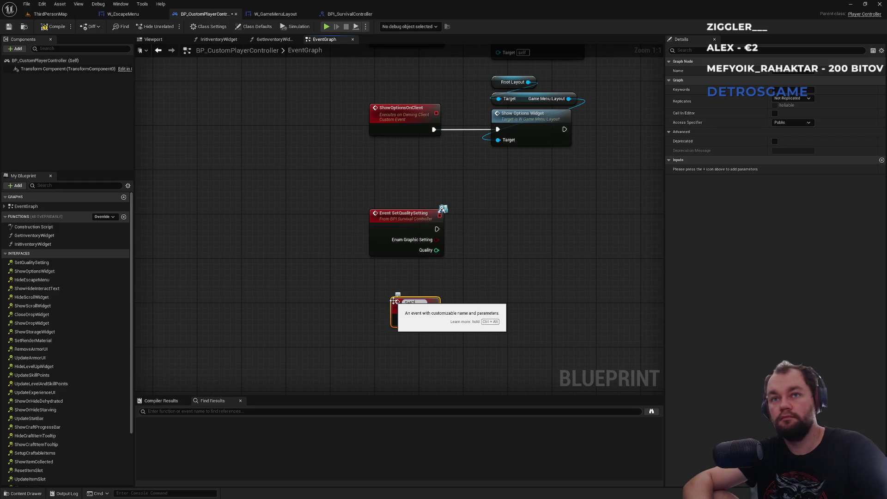
text(ityOnCl)
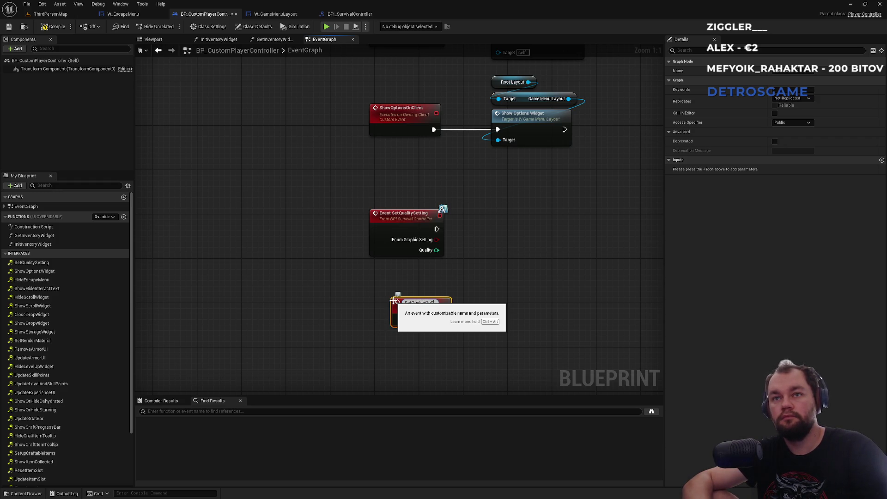
key(Return)
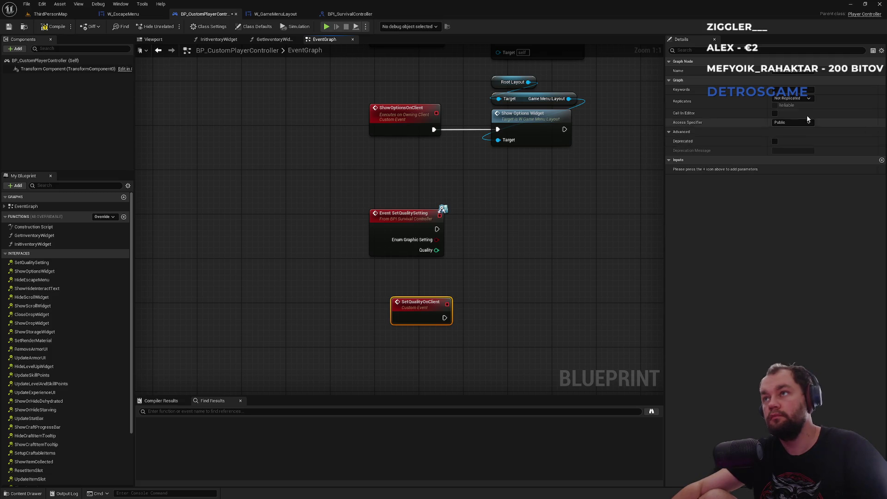
click(799, 99)
click(814, 134)
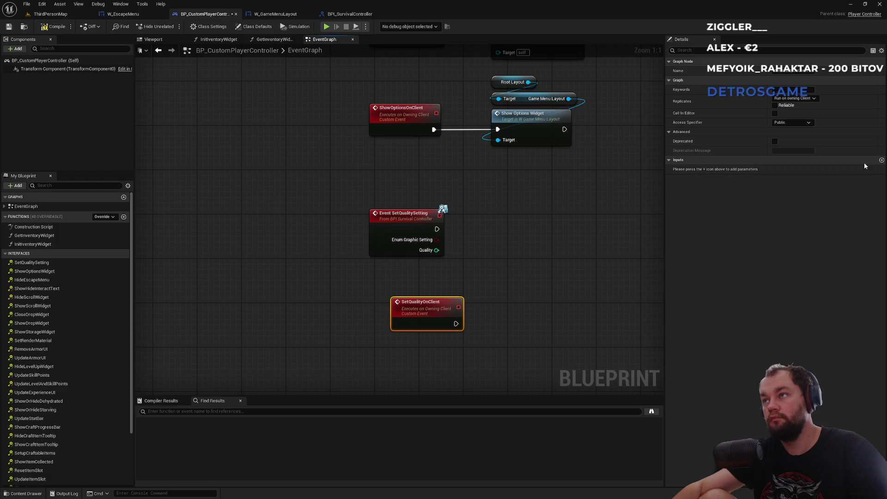
Give SetQualityOnClient two inputs: integer Quality and EnumGraphicSetting.
click(882, 161)
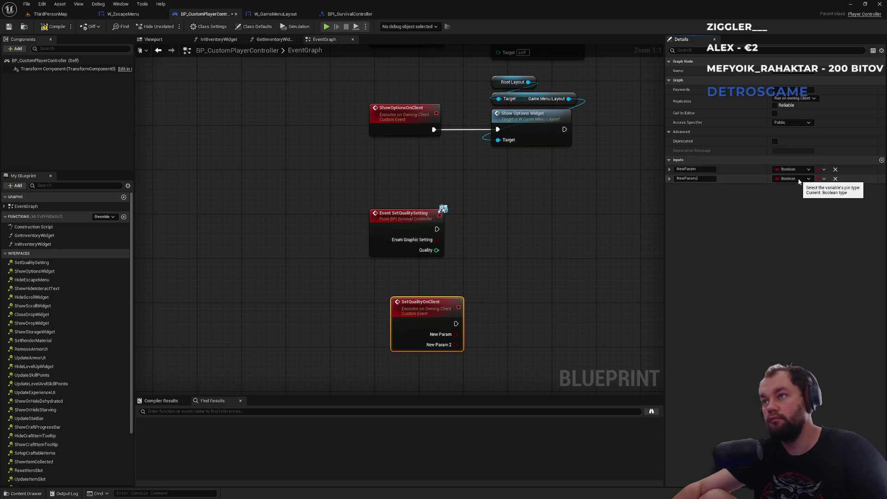
click(793, 179)
key(Escape)
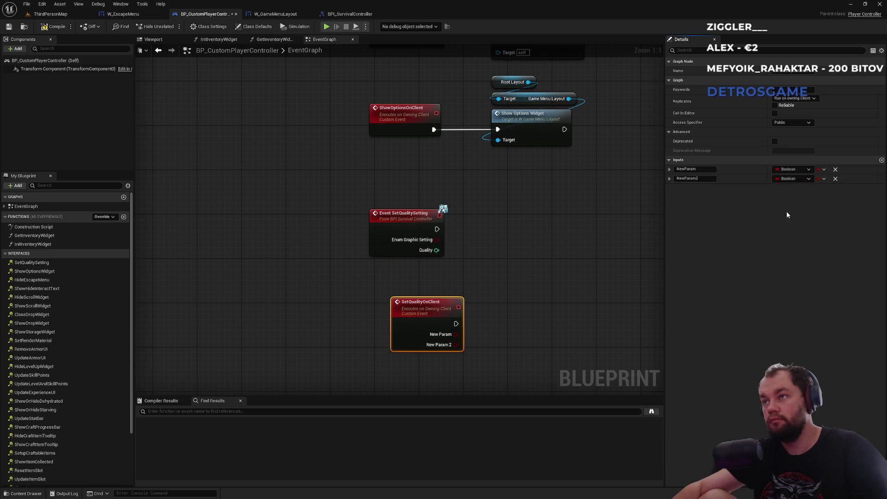
click(710, 179)
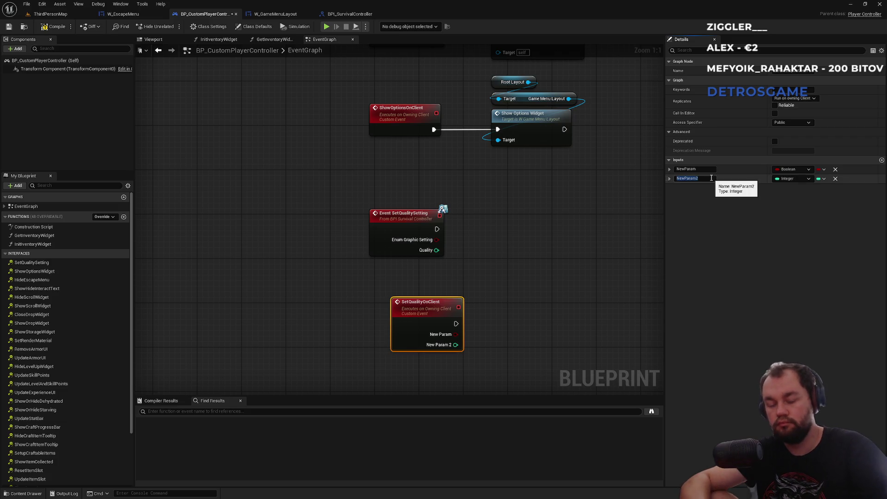
click(703, 179)
key(ctrl+a)
text(Quality)
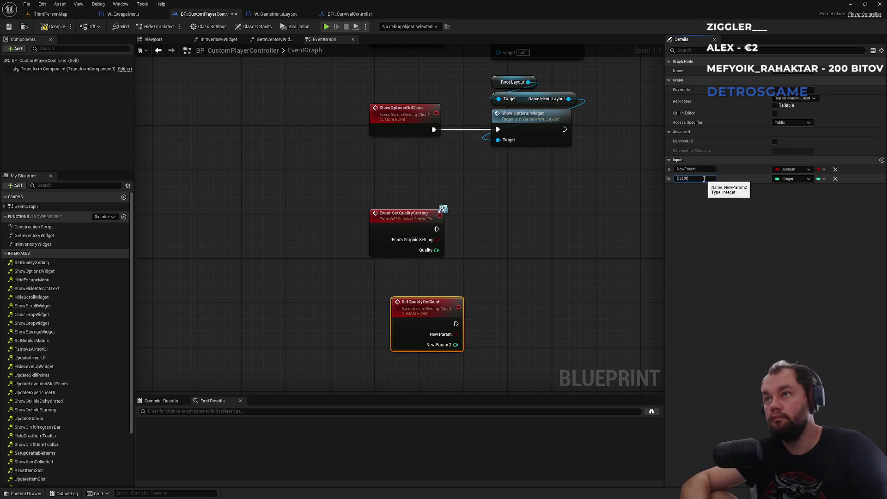
key(Return)
click(708, 170)
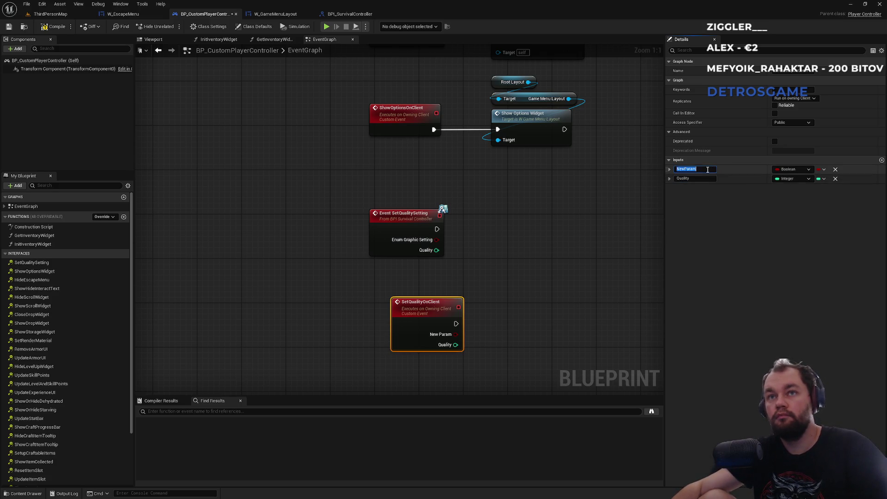
text(EnumG)
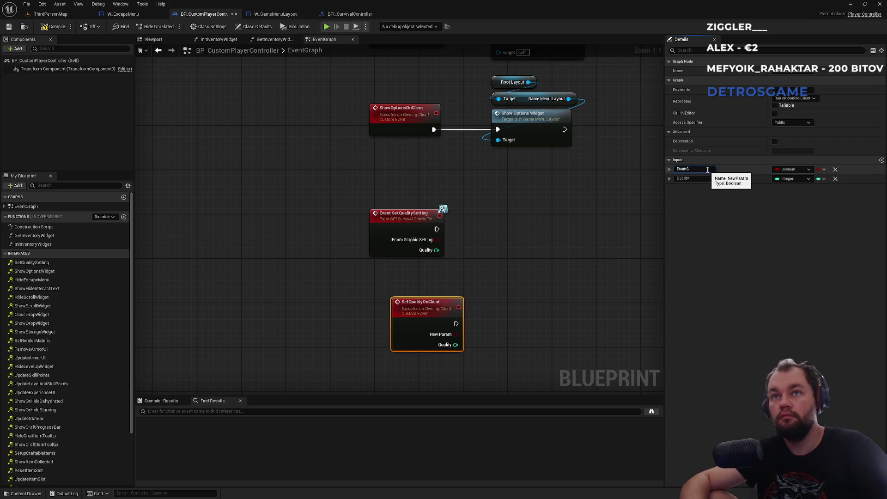
text(raphicSetting)
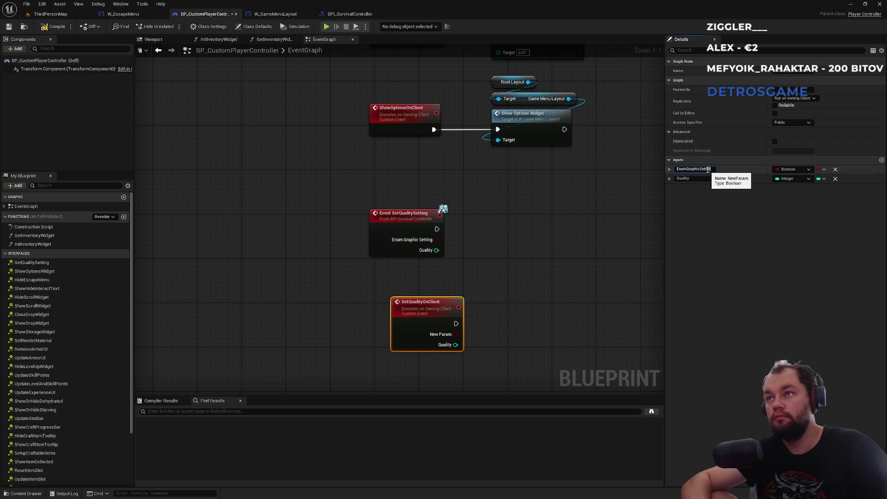
key(Return)
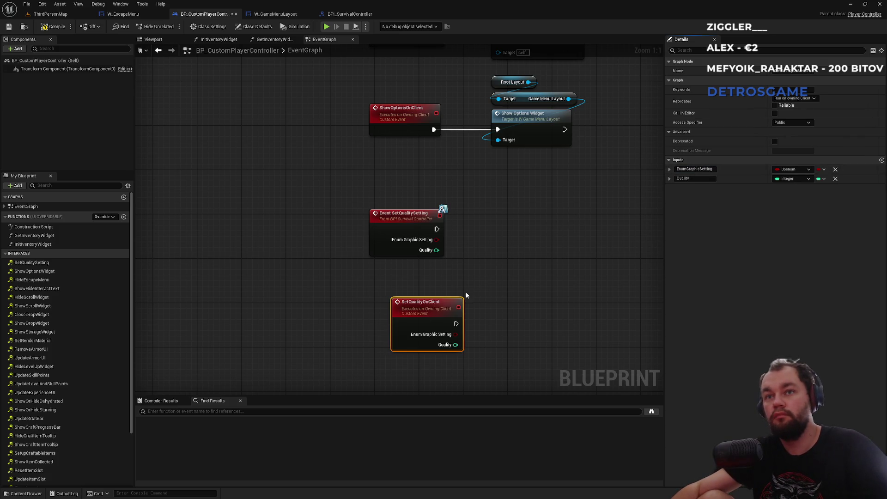
Add Set Quality on Client after Event SetQualitySetting, compile, and delete the erroring node.
mouse_move(437, 229)
mouse_down()
mouse_move(447, 239)
mouse_move(481, 232)
mouse_up()
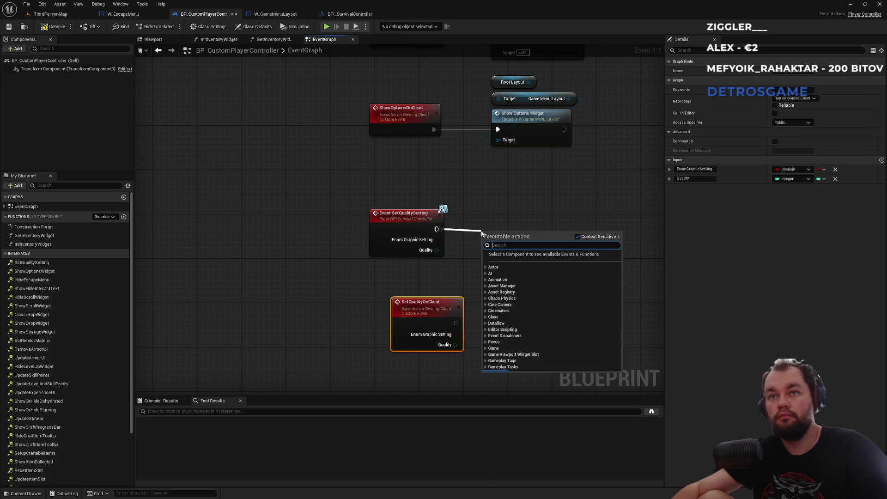
text(setq)
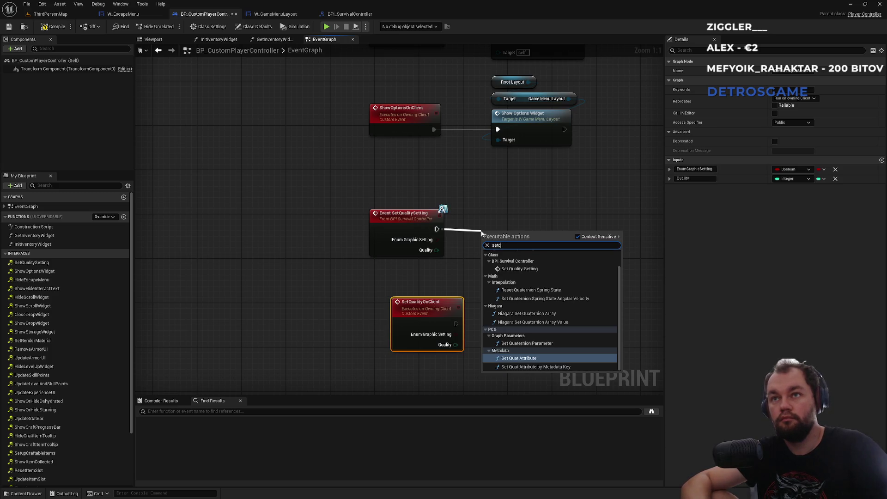
text(uality)
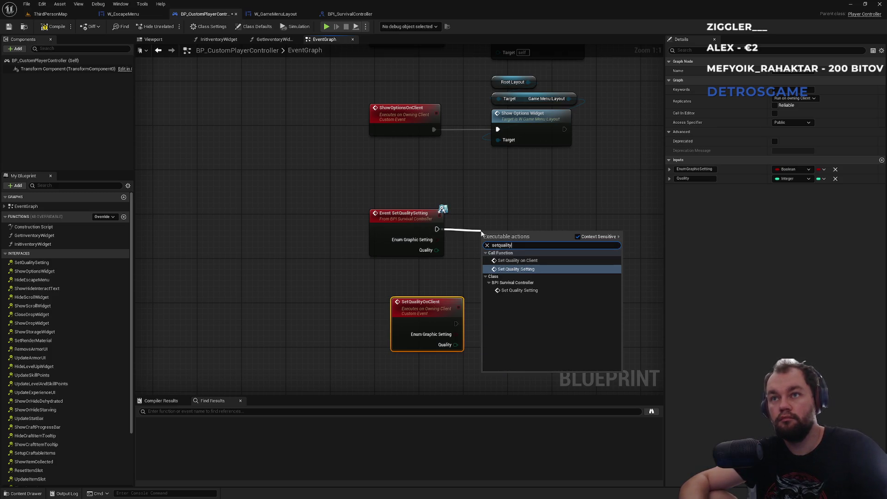
key(Return)
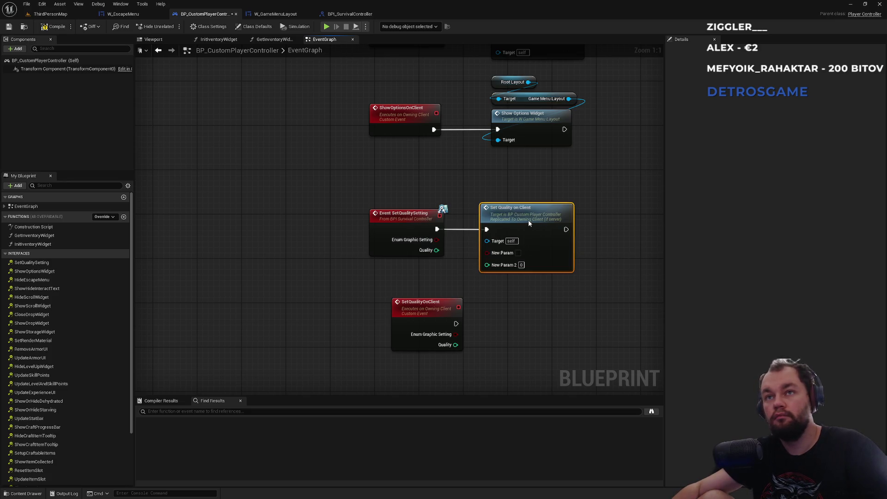
drag(412, 314, 388, 318)
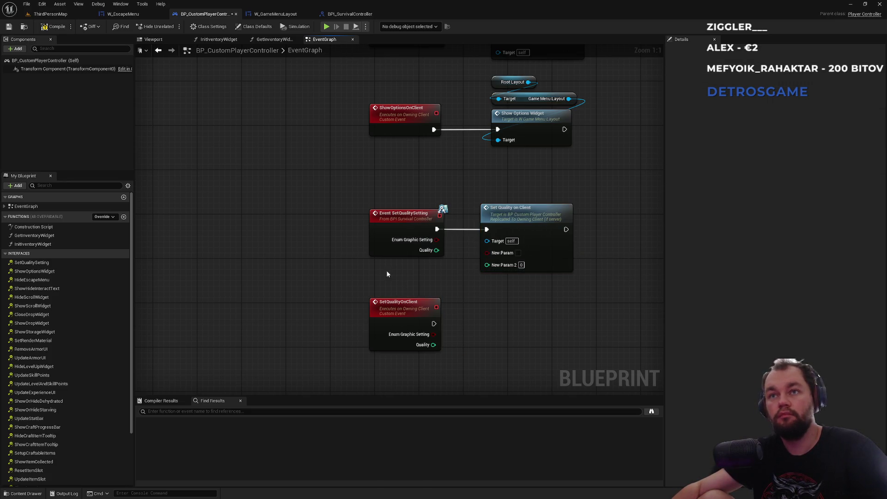
click(55, 27)
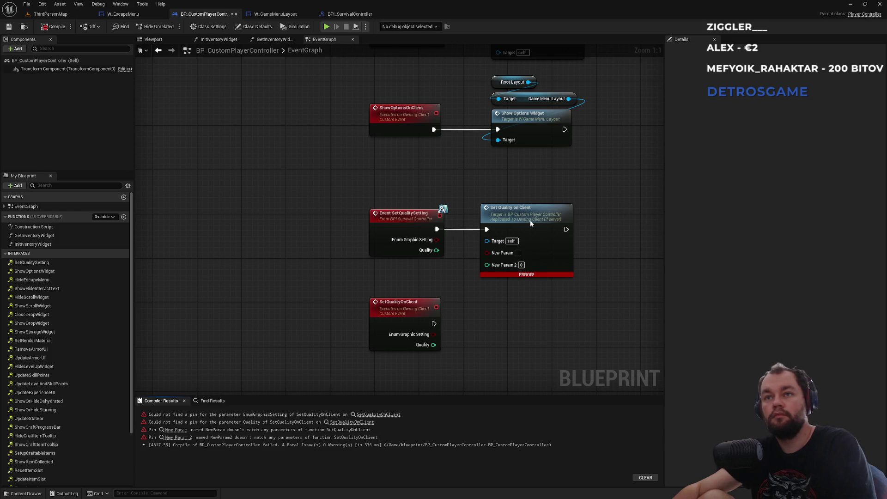
drag(507, 246, 501, 251)
key(Delete)
Re-add Set Quality on Client and wire the event's Enum Graphic Setting and Quality values into it.
drag(436, 229, 459, 231)
text(set qua)
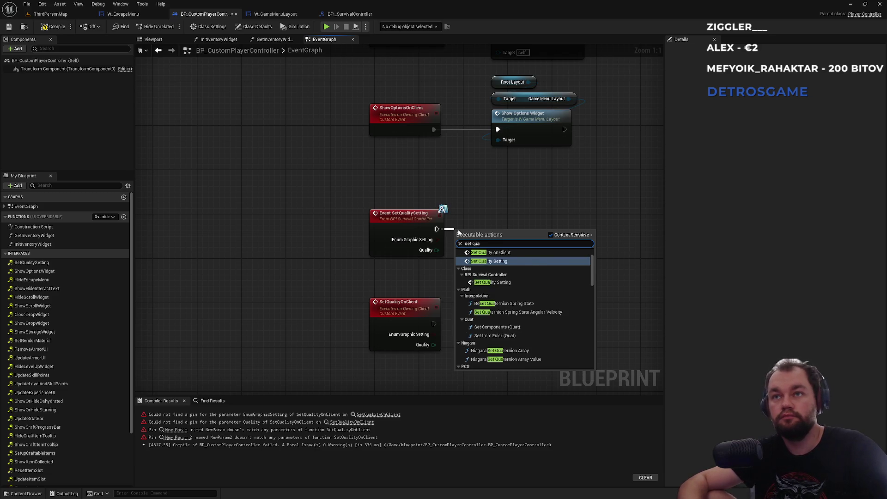
click(490, 253)
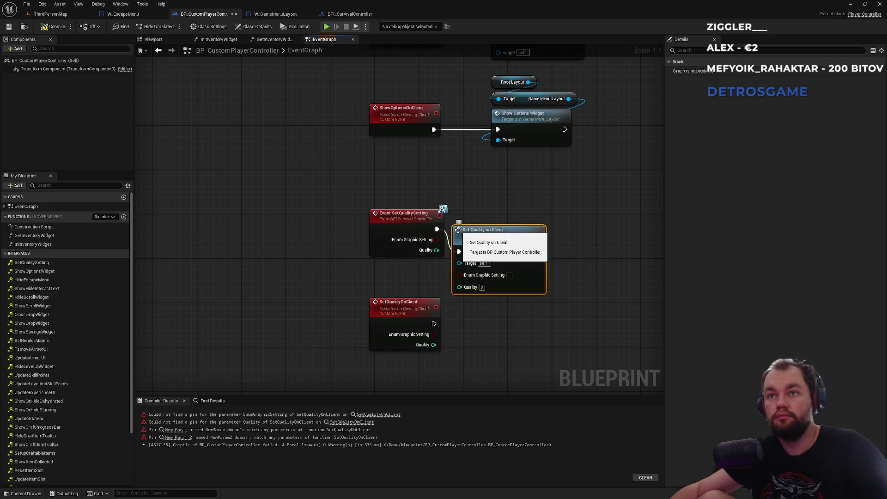
drag(502, 237, 529, 217)
mouse_move(437, 240)
mouse_down()
mouse_move(489, 244)
mouse_move(487, 252)
mouse_move(436, 249)
mouse_up()
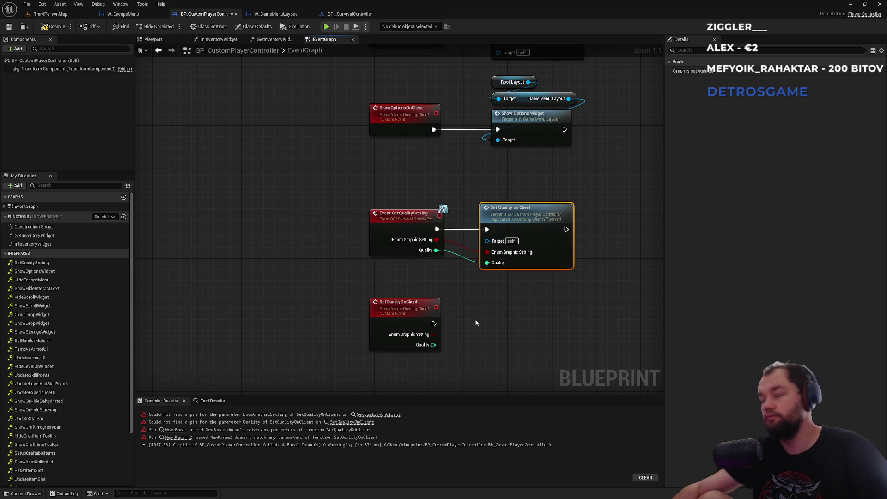
drag(596, 78, 492, 108)
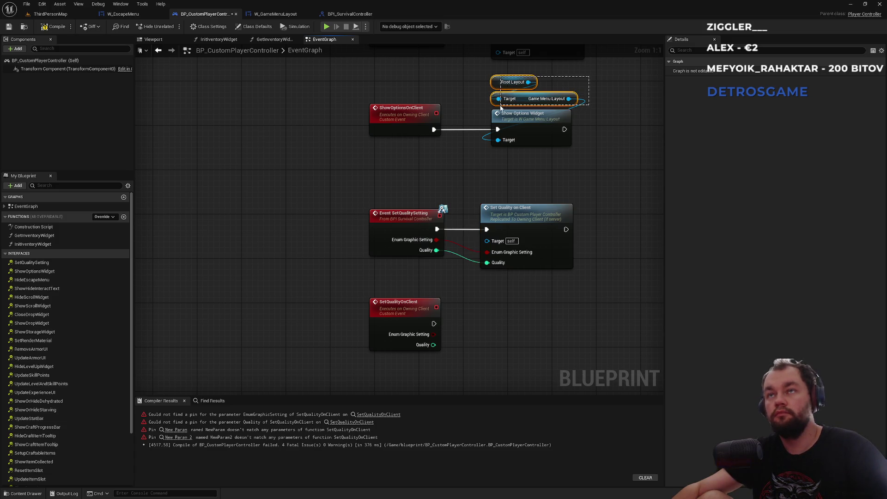
drag(511, 283, 499, 181)
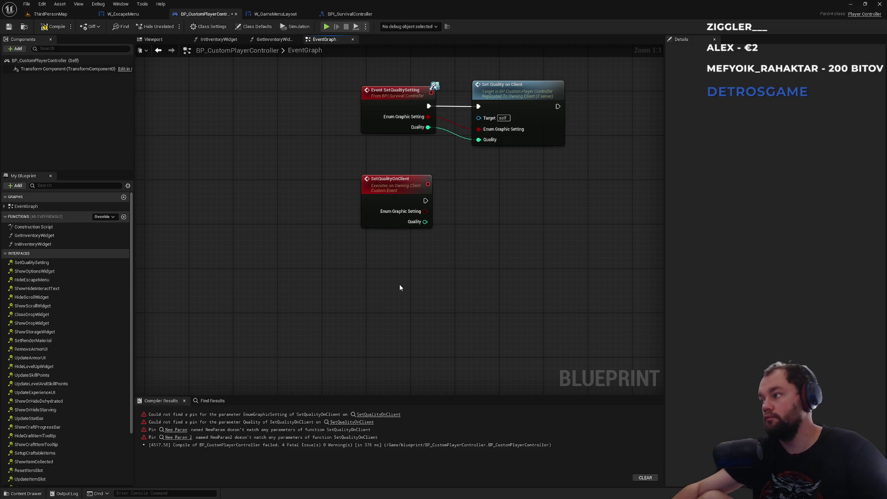
Paste the Root Layout and Game Menu Layout nodes lower down inside a 'TODO options menu -> graphic menu' comment.
key(ctrl+v)
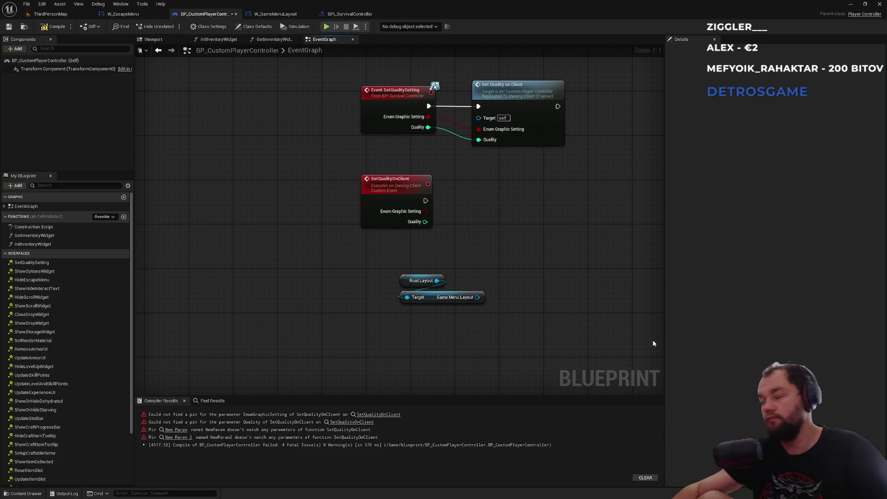
mouse_move(524, 337)
mouse_down()
mouse_move(398, 274)
mouse_move(414, 281)
mouse_up()
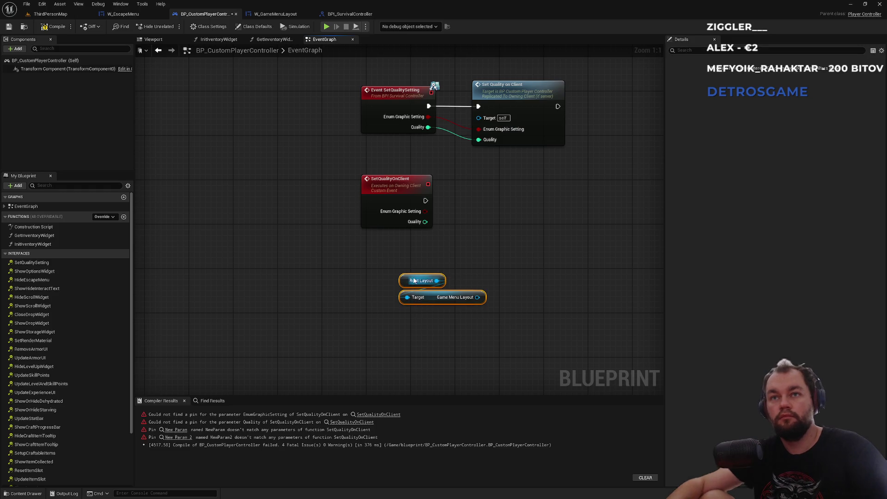
text(cTOD)
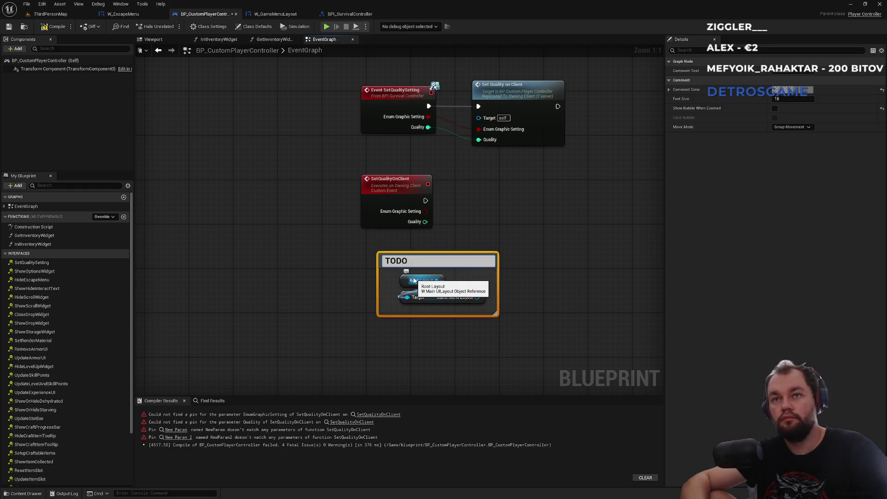
text(tiop)
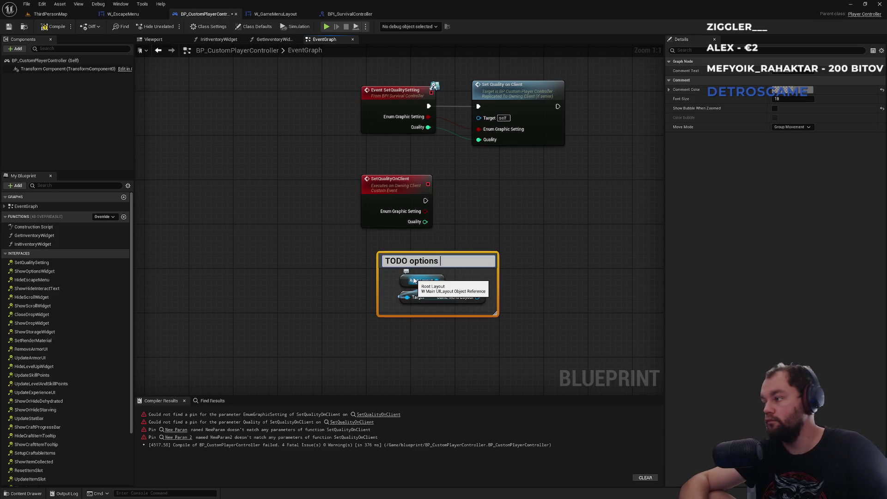
text( menu ->)
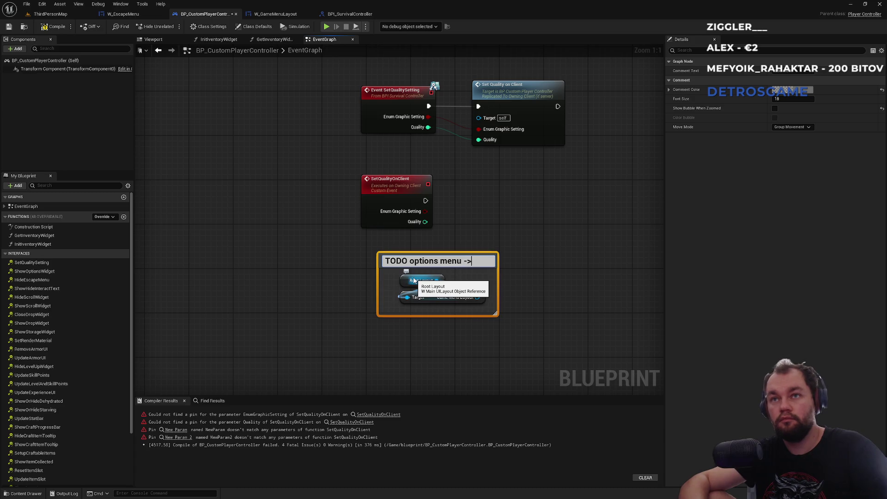
text(aphic menu)
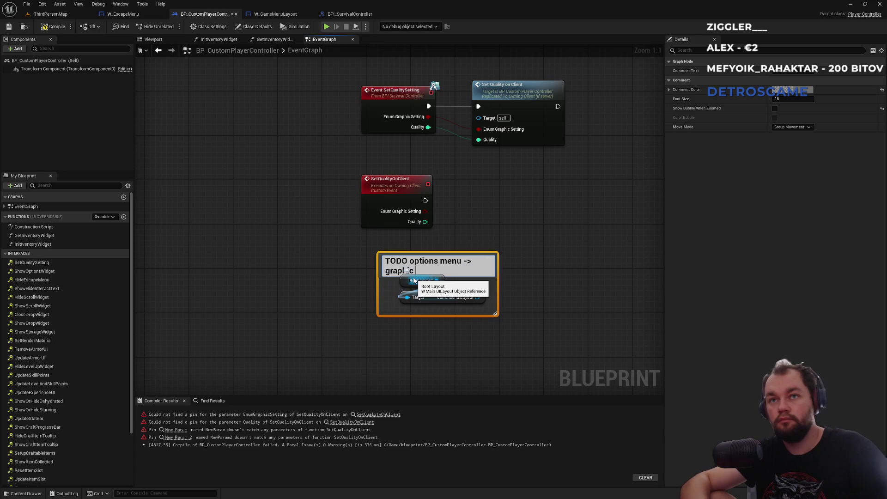
key(Return)
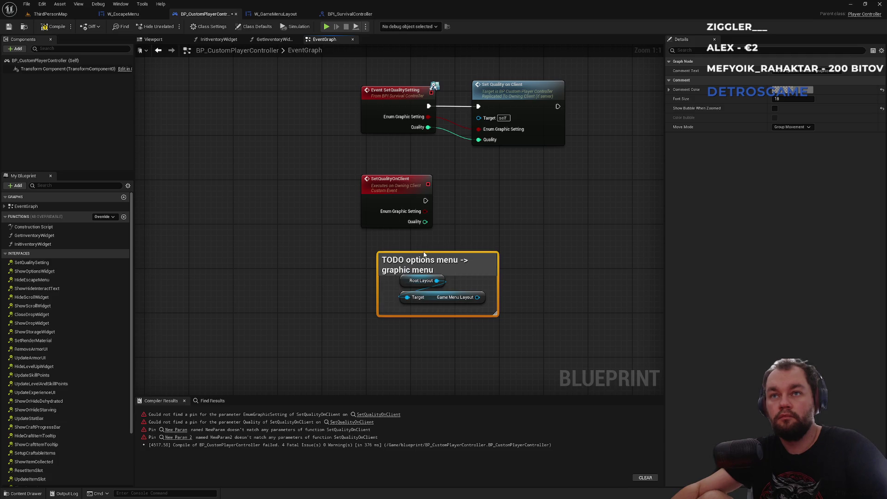
mouse_move(425, 253)
mouse_down()
mouse_move(424, 241)
mouse_move(447, 256)
mouse_move(436, 259)
mouse_up()
click(468, 241)
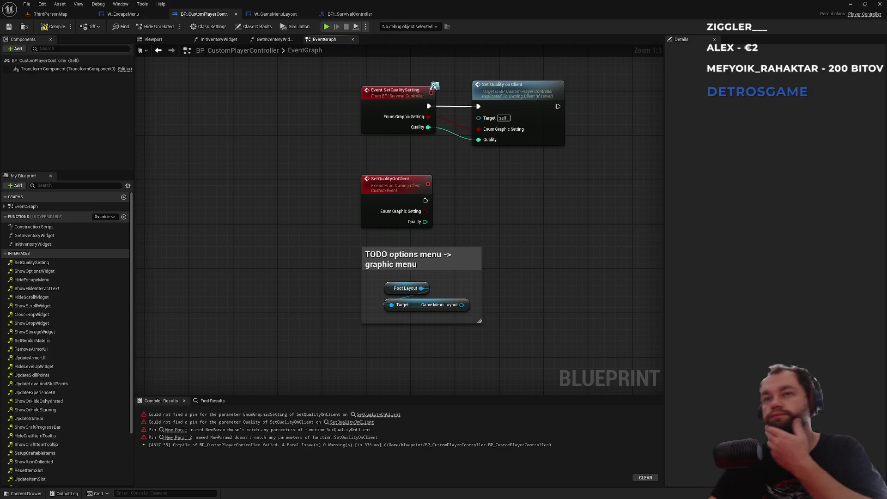
click(52, 26)
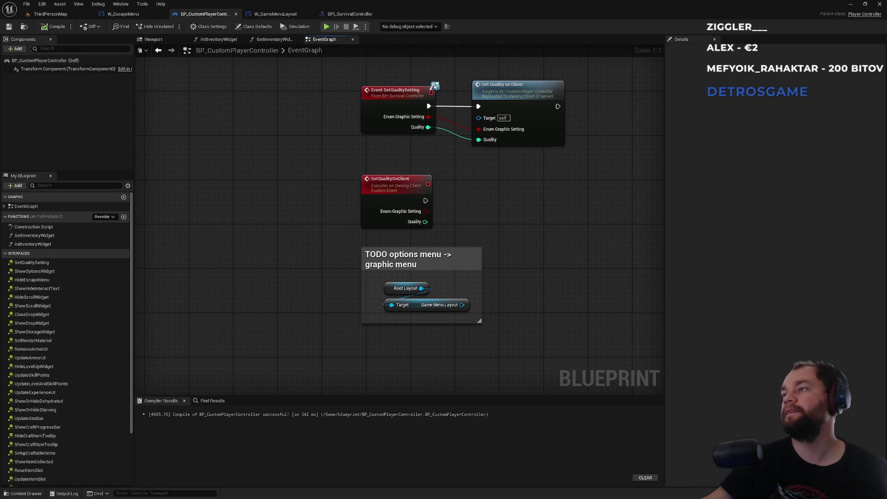
Select the SetQualityOnClient event to inspect its EnumGraphicSetting and Quality input types.
click(395, 182)
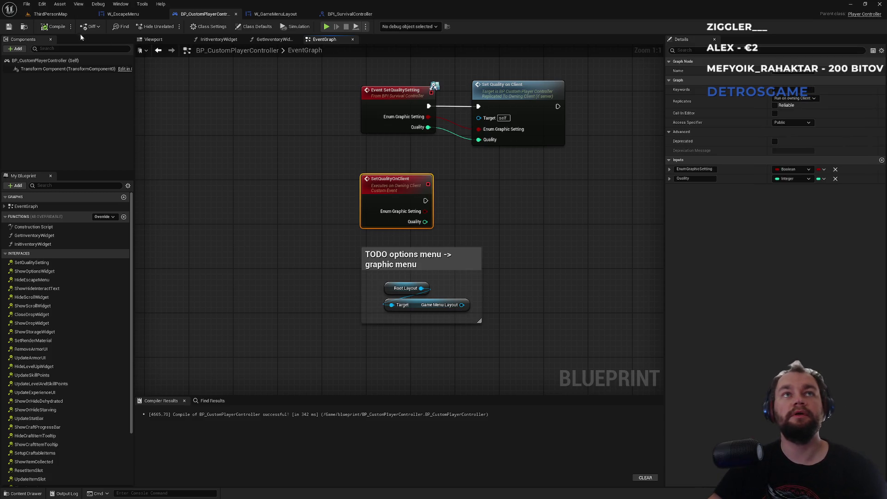
click(62, 15)
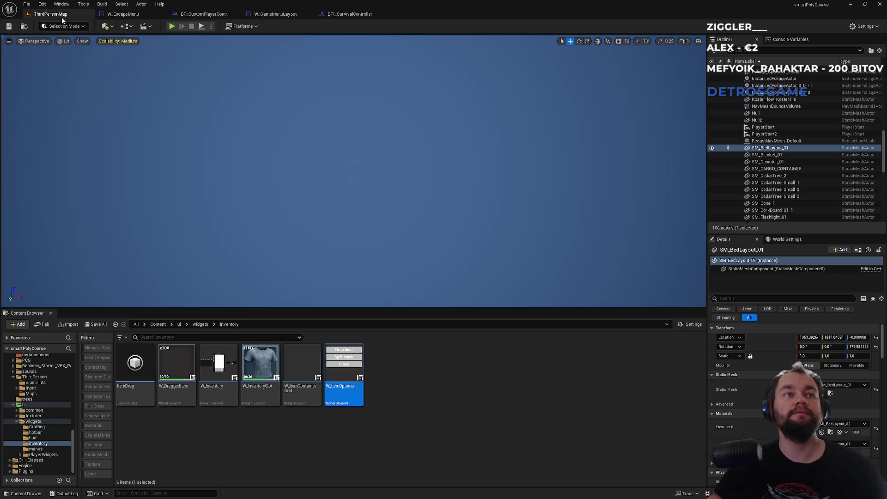
Play the level, open the escape menu, resume, then exit to the main menu.
click(171, 27)
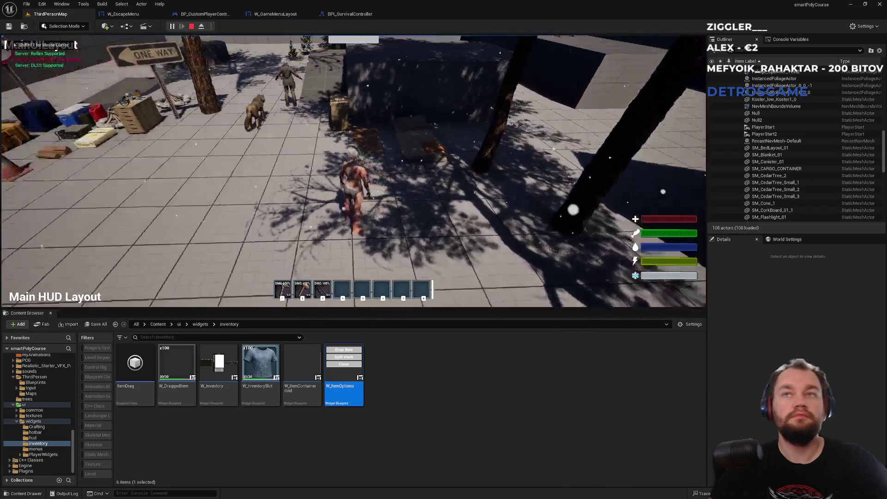
key(w)
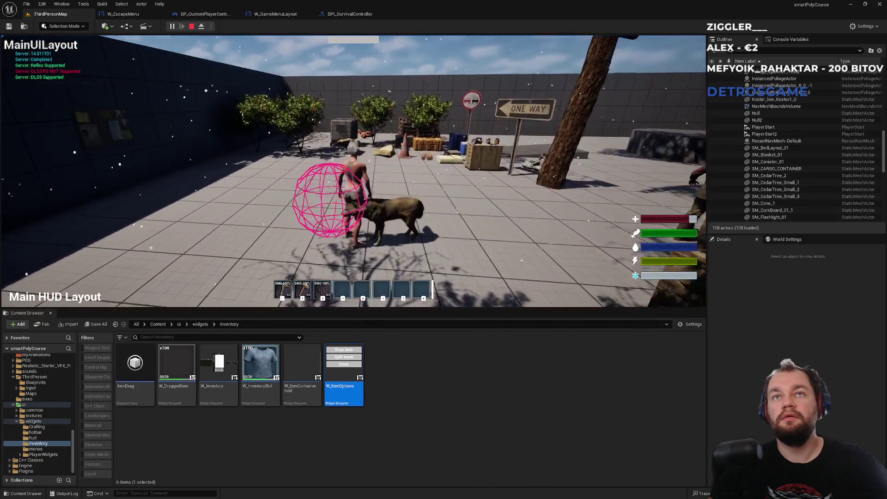
key(Escape)
click(354, 130)
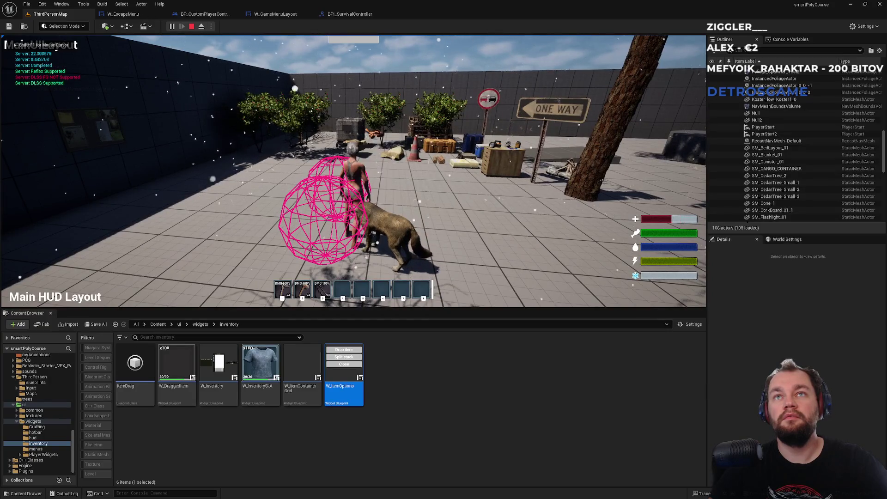
key(Escape)
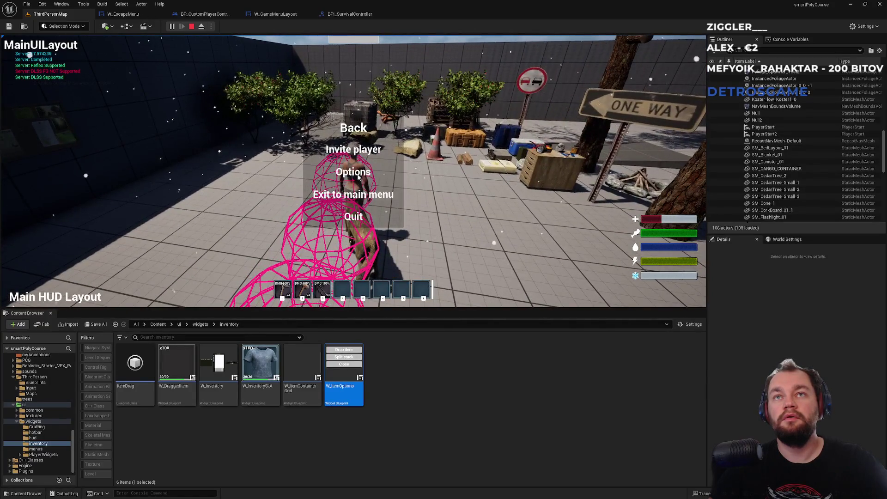
click(351, 194)
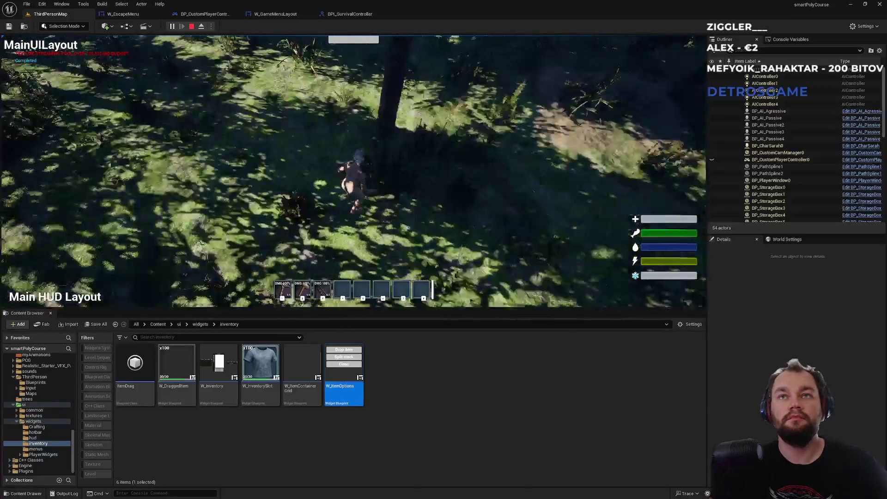
Sprint through the forest and return to the main menu again from the pause menu.
key(w)
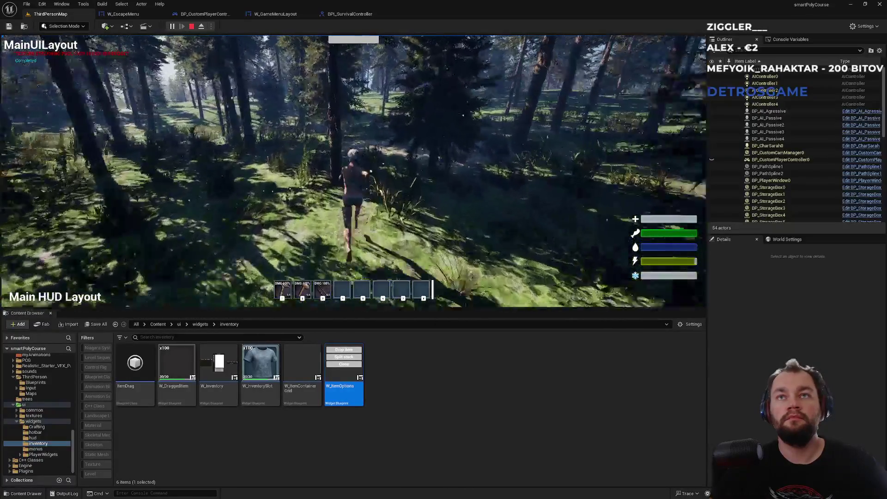
key(shift)
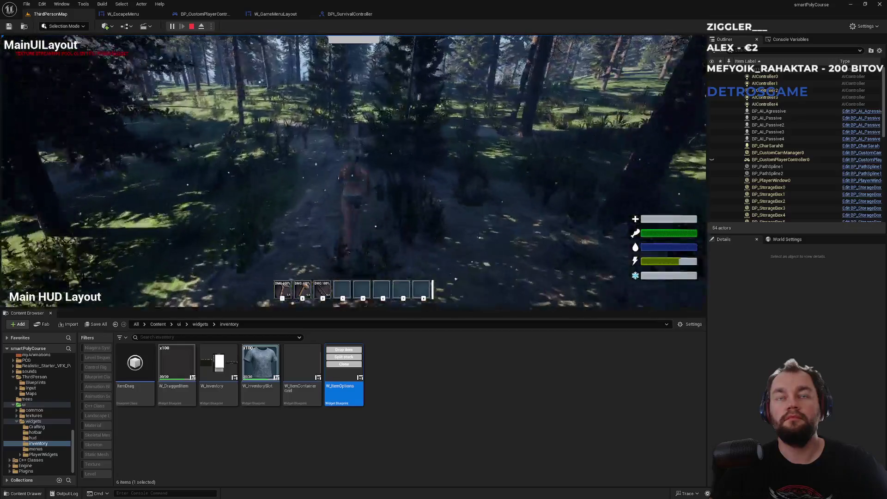
key(Escape)
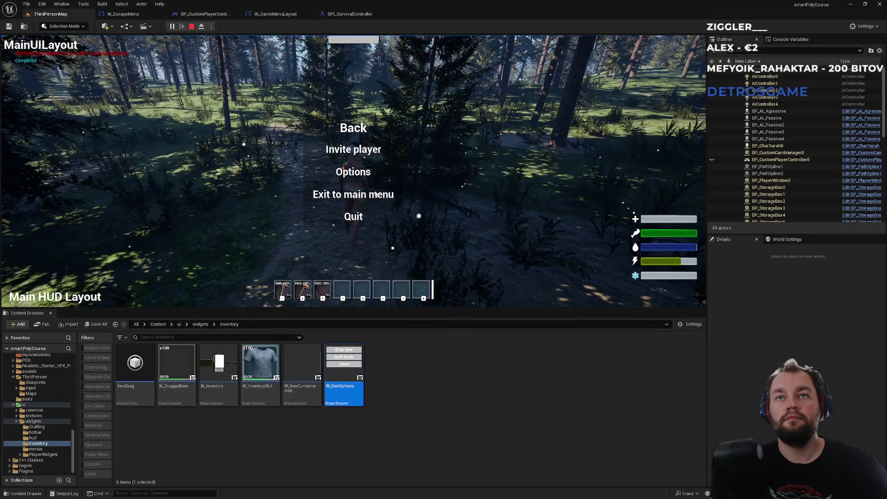
click(372, 196)
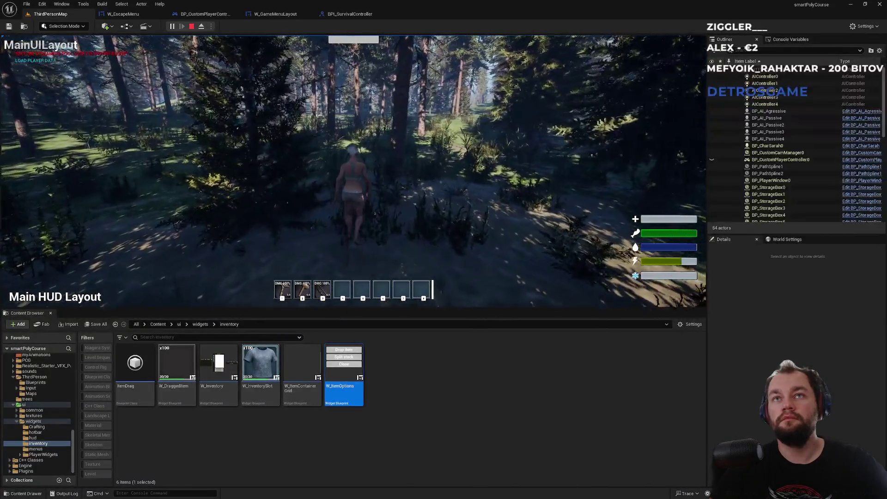
Run through the forest with the bow equipped from hotbar slot 2.
key(w)
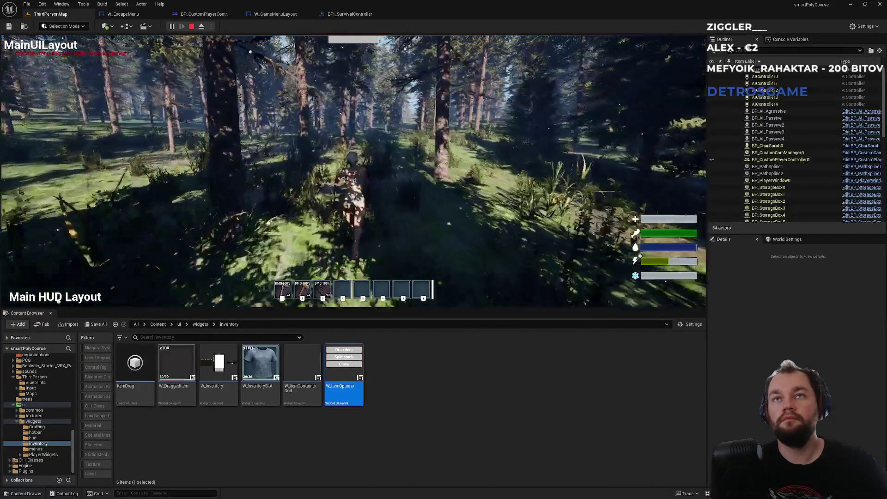
key(w)
key(w)
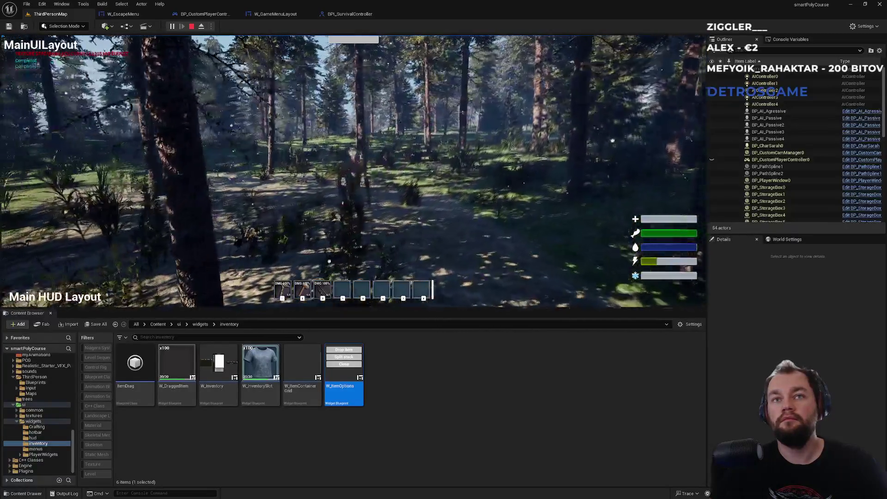
key(2)
key(w)
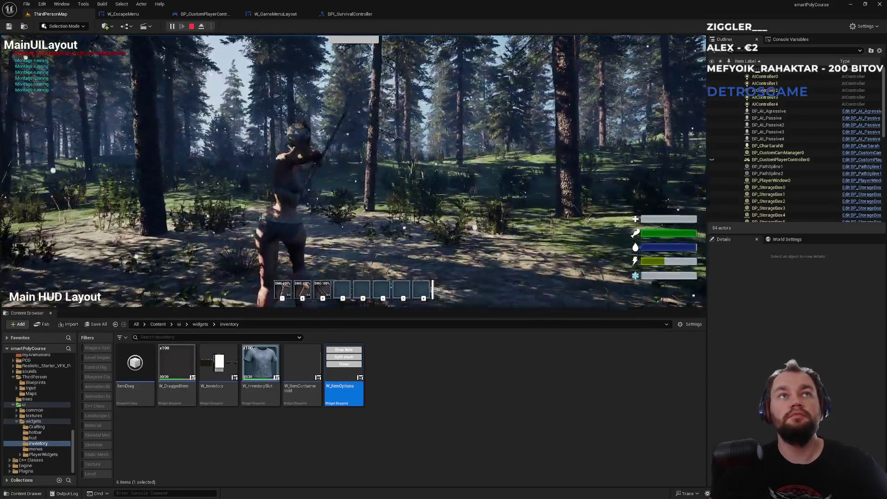
key(w)
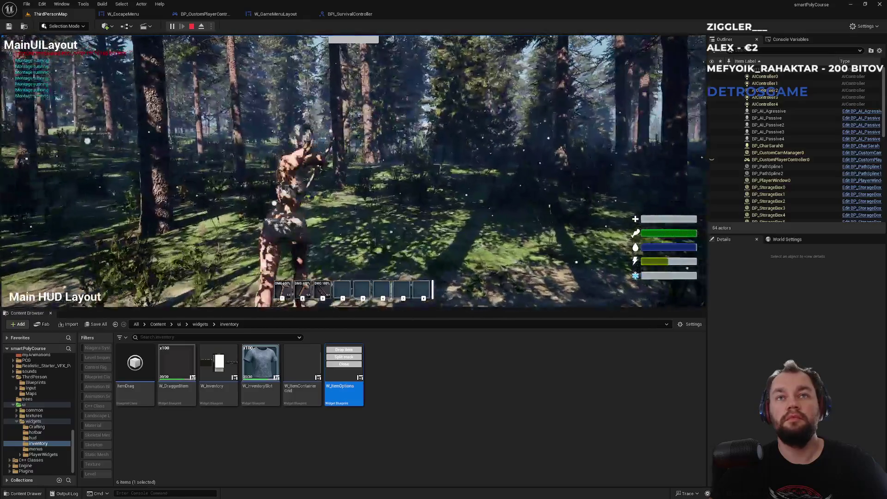
key(shift+w)
key(shift+w)
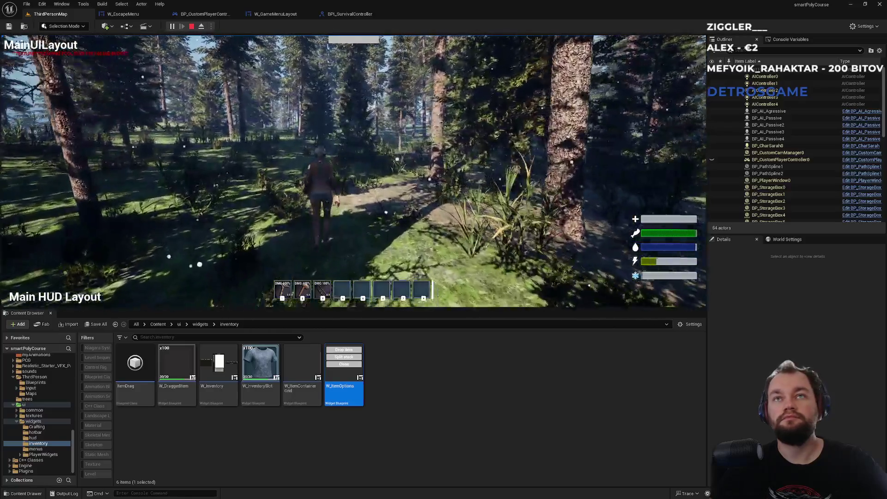
key(shift+w)
Test the pause menu with the game view fullscreen, then end the play session.
key(F11)
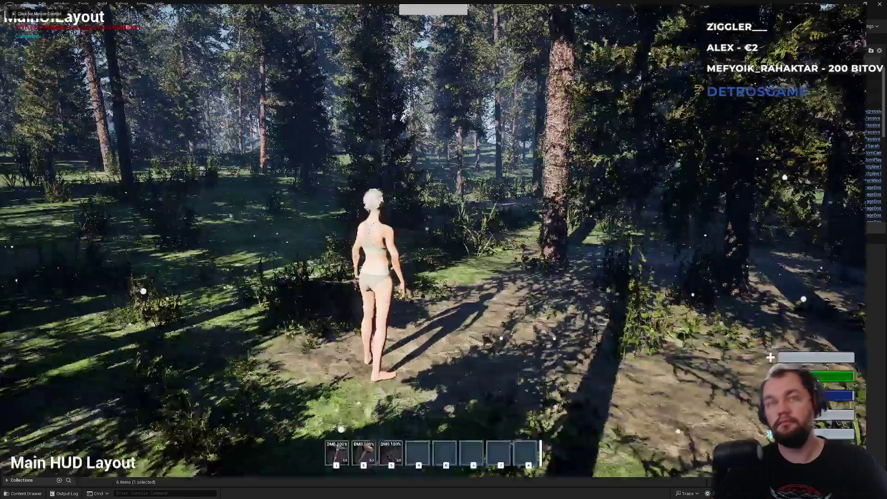
key(Escape)
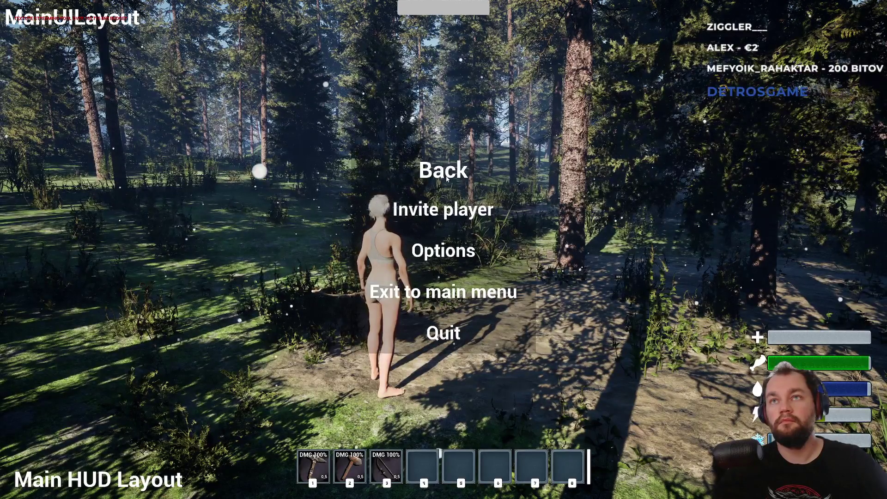
click(446, 179)
key(Escape)
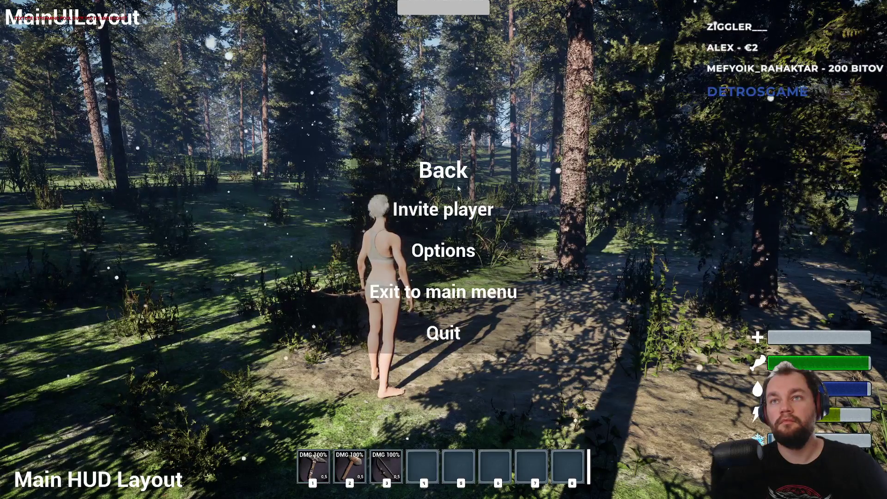
key(Escape)
key(shift+F1)
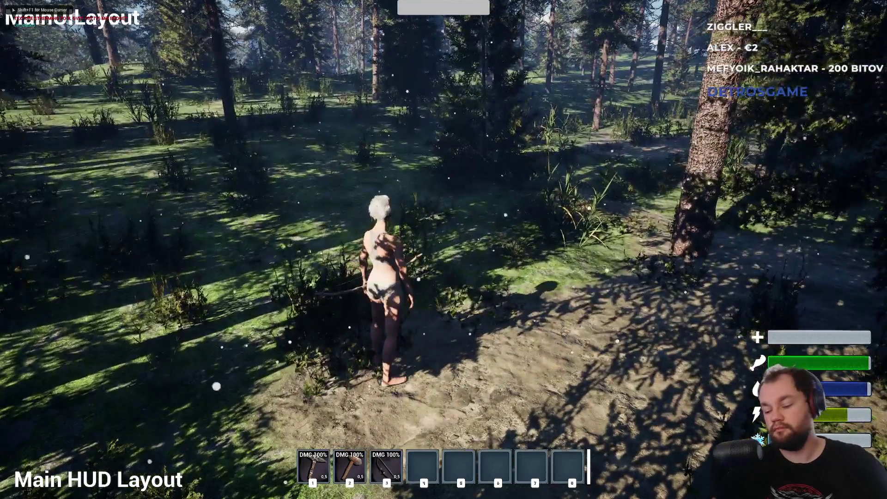
key(F11)
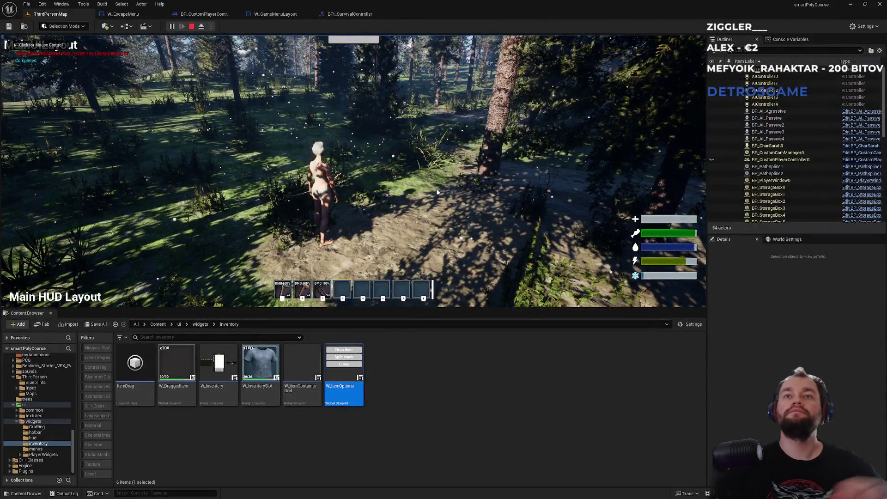
key(Escape)
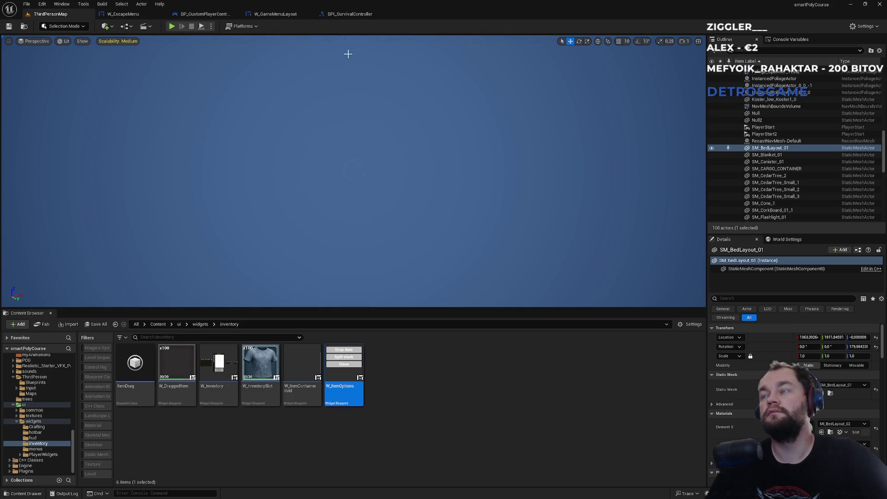
Bring up the BPI_SurvivalController tab showing its SetQualitySetting interface function.
click(353, 14)
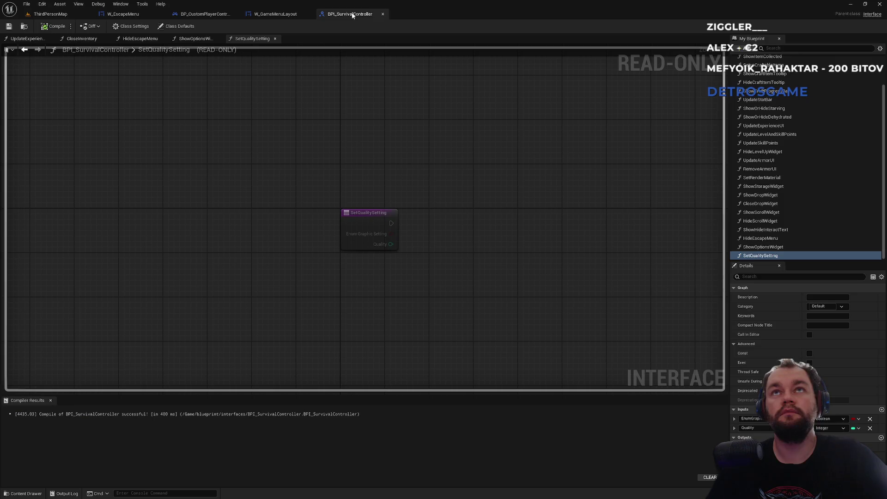
Compare the W_GameMenuLayout event graph against BPI_SurvivalController, then play ThirdPersonMap again.
click(276, 15)
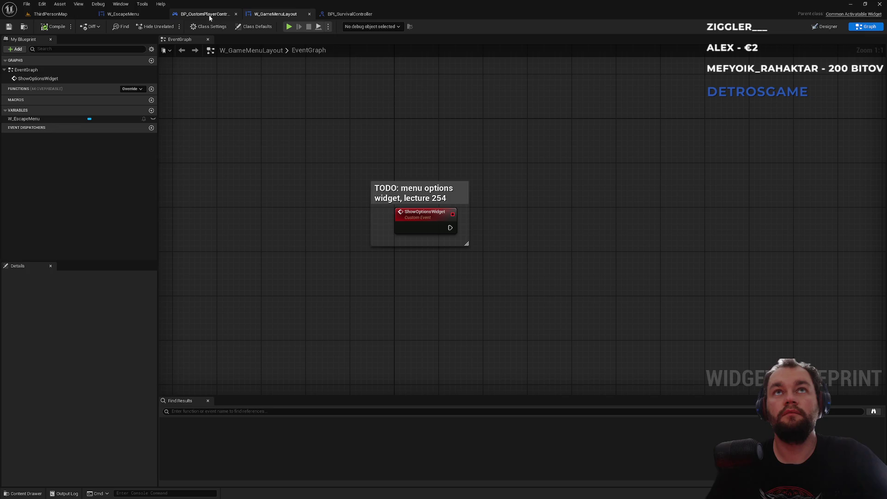
click(369, 14)
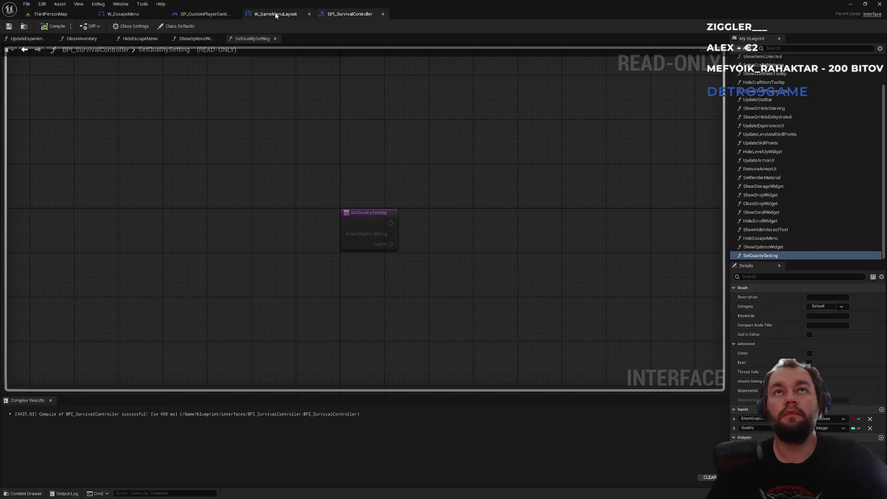
click(276, 15)
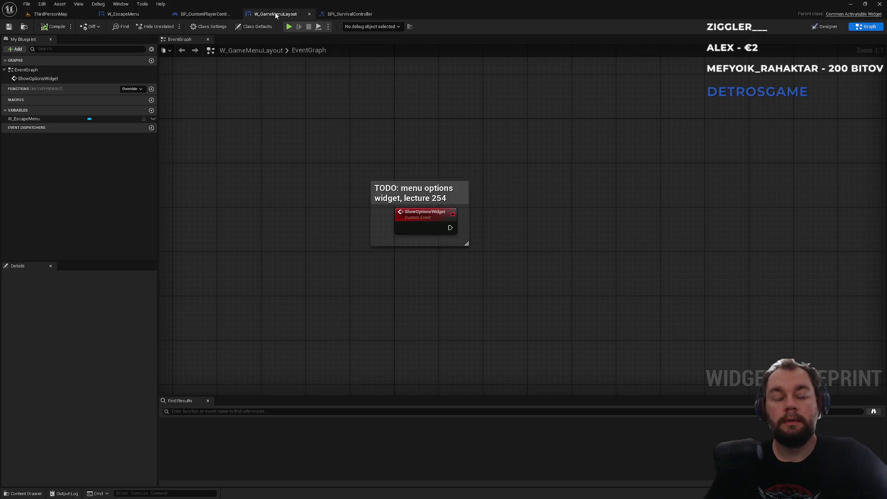
click(80, 14)
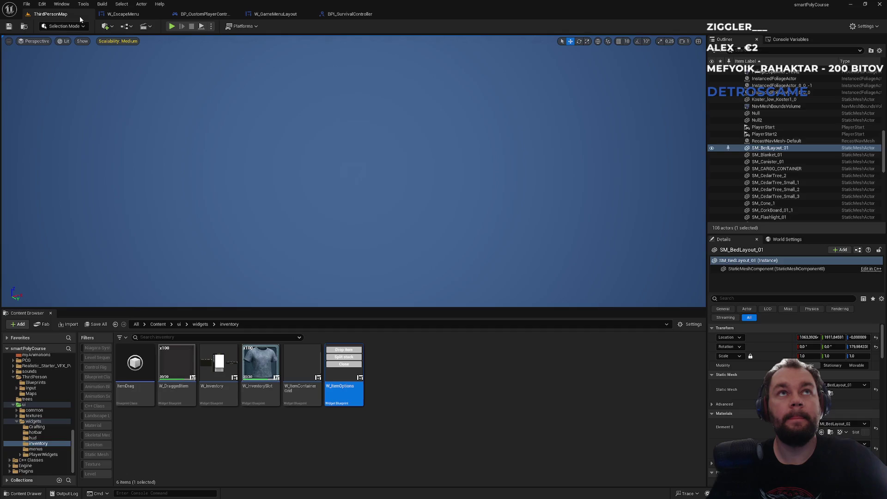
click(171, 28)
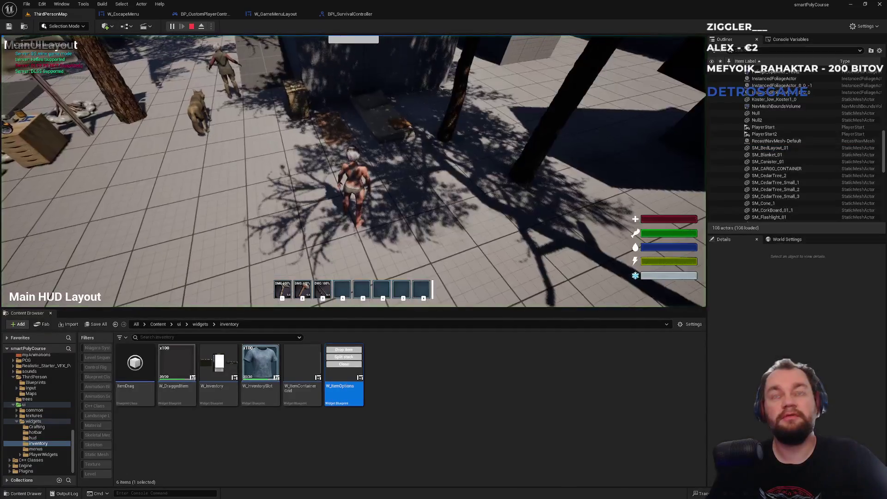
Toggle the inventory panel four times with the I key, then stop playing with Esc.
key(i)
key(i)
key(i)
key(i)
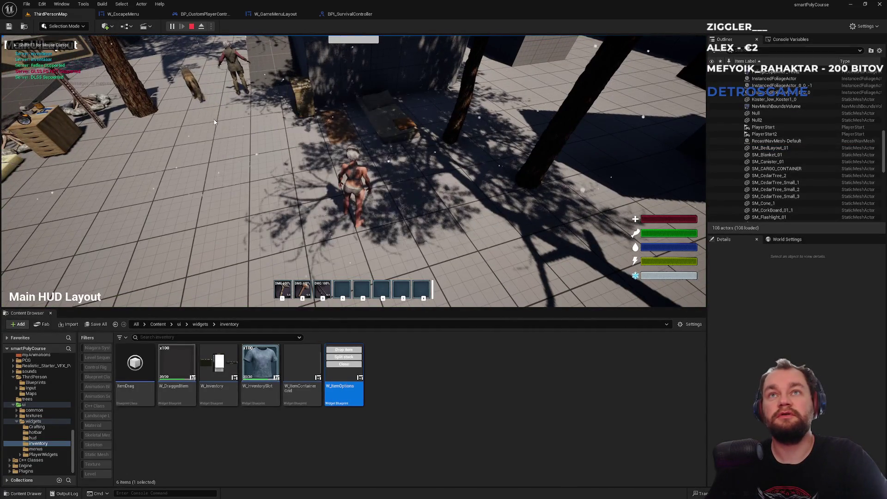
key(i)
key(i)
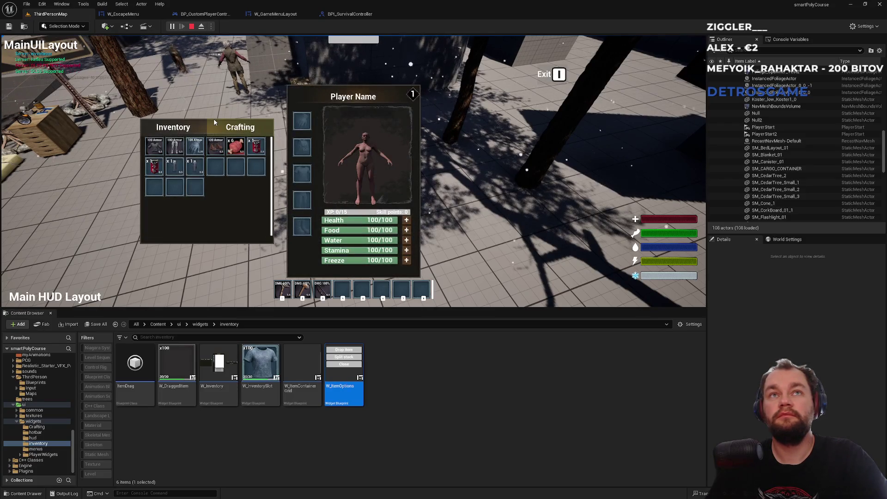
key(i)
key(i)
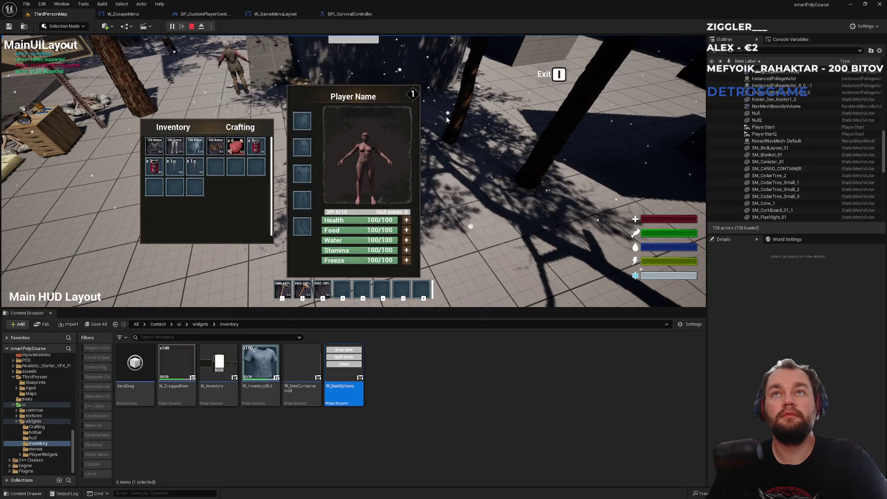
key(i)
key(i)
key(Escape)
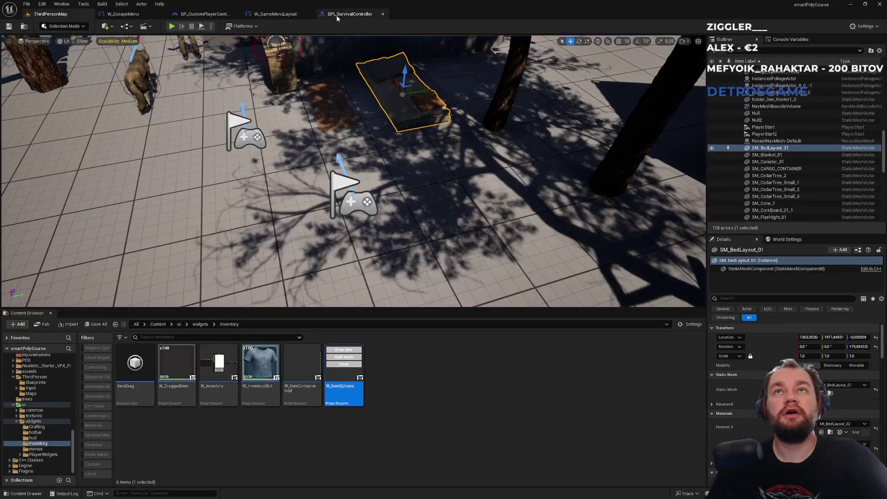
Review the BPI_SurvivalController, W_GameMenuLayout and W_EscapeMenu graphs in turn.
click(336, 14)
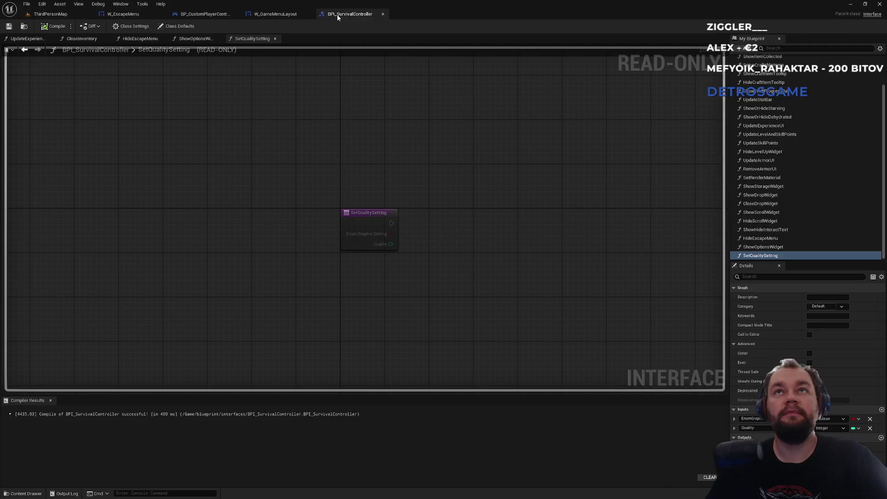
click(293, 18)
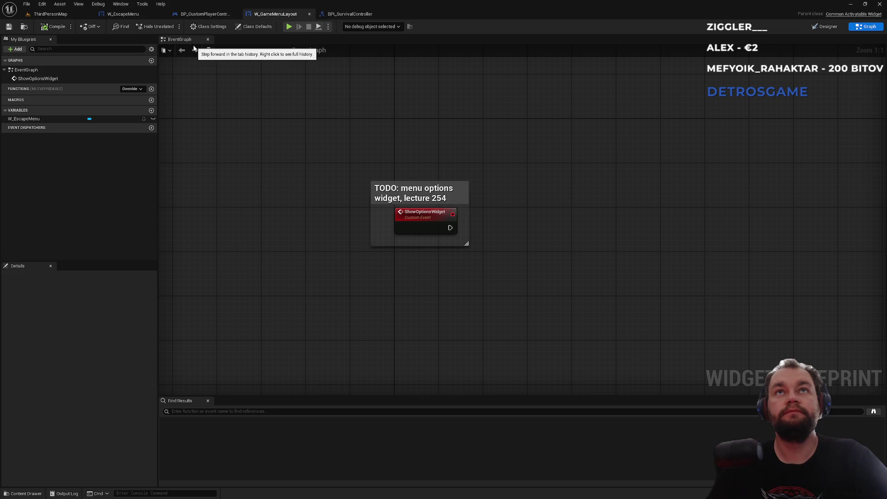
click(123, 13)
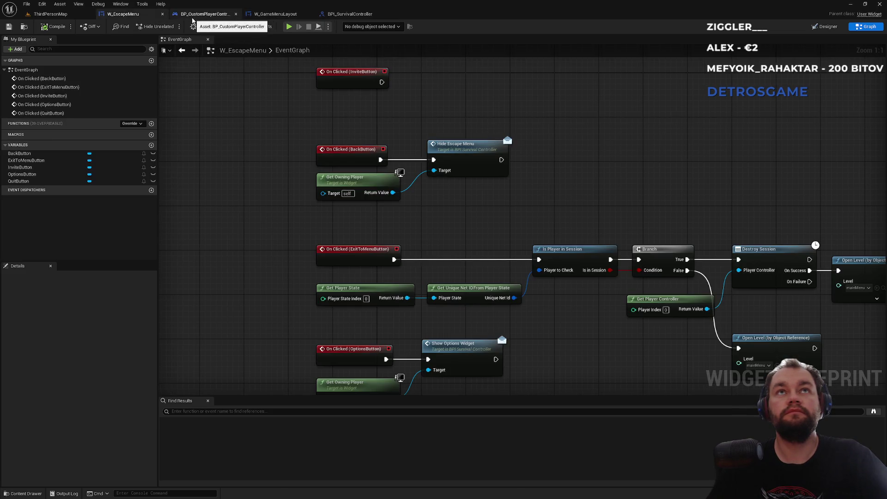
Open W_Inventory and, from widgets/hud, W_GameInventoryLayout in the Content Browser.
click(50, 14)
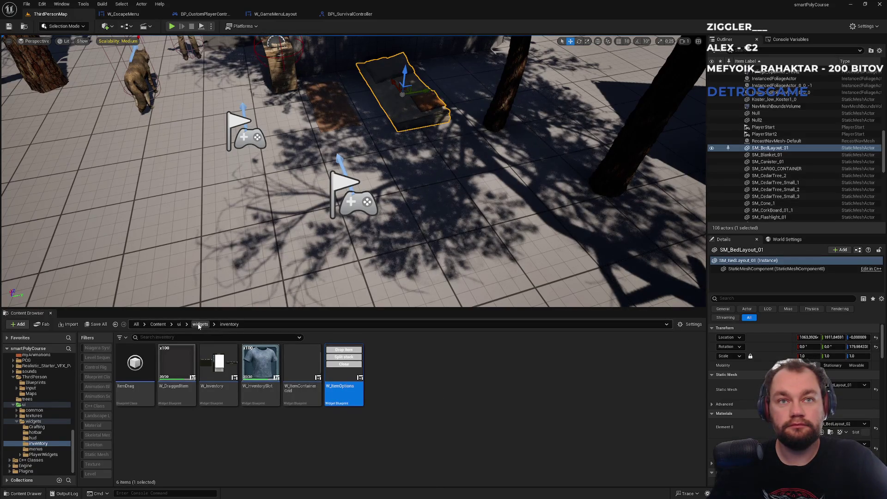
double_click(219, 373)
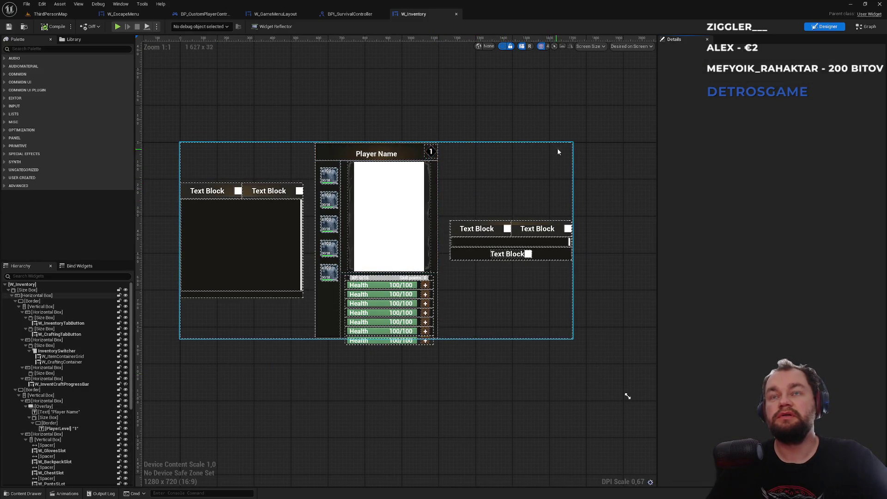
click(75, 15)
click(200, 324)
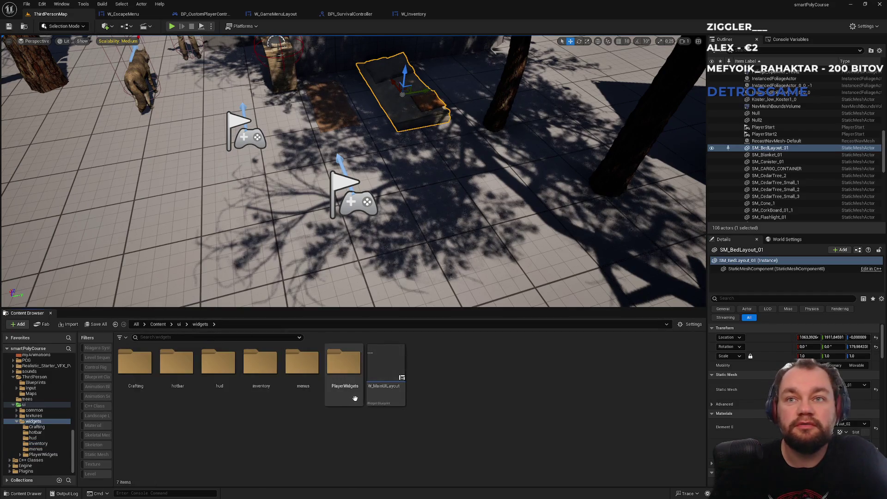
double_click(220, 394)
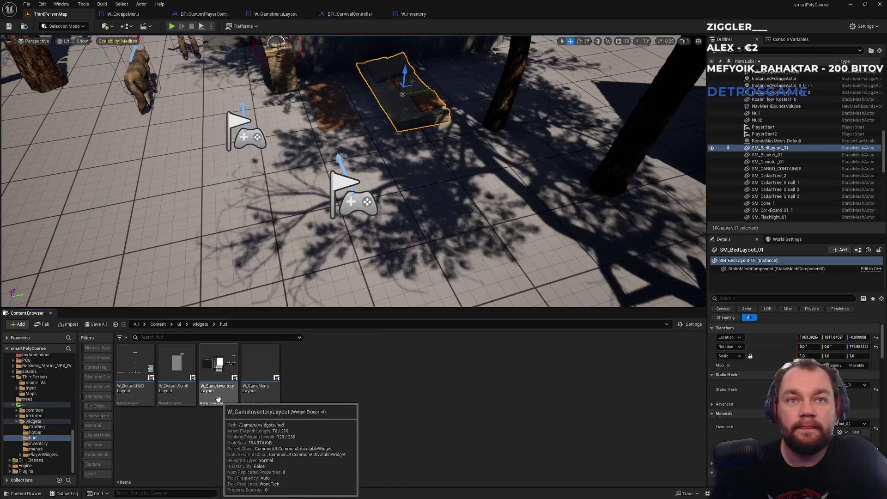
double_click(218, 399)
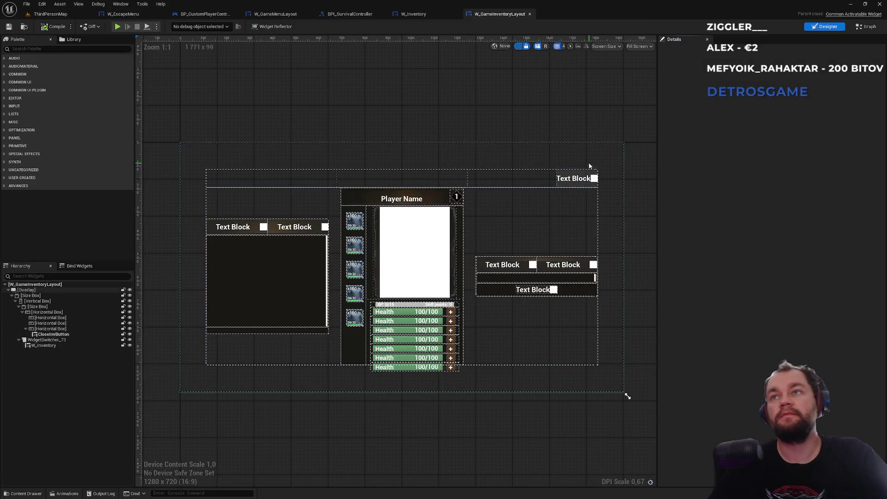
Select CloseInvButton and inspect its Input section, where IA_Inventory triggers it.
click(575, 178)
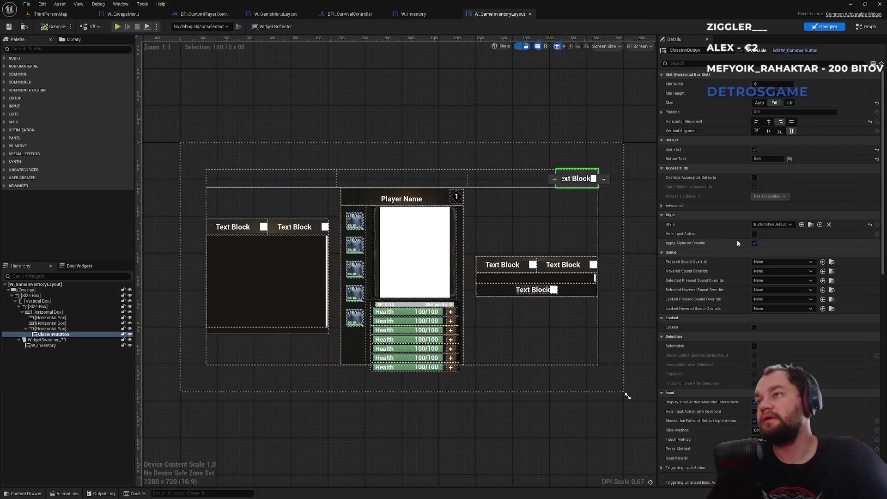
scroll(706, 242, down, 1)
scroll(706, 247, down, 4)
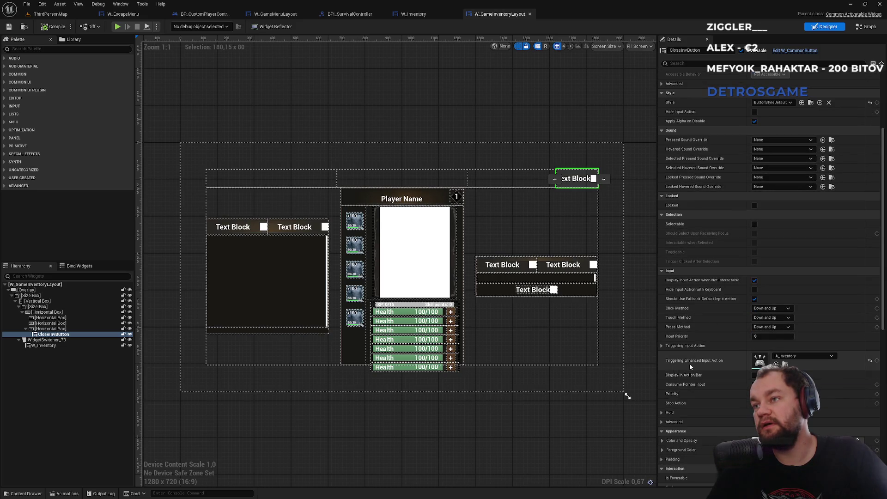
click(661, 346)
click(661, 345)
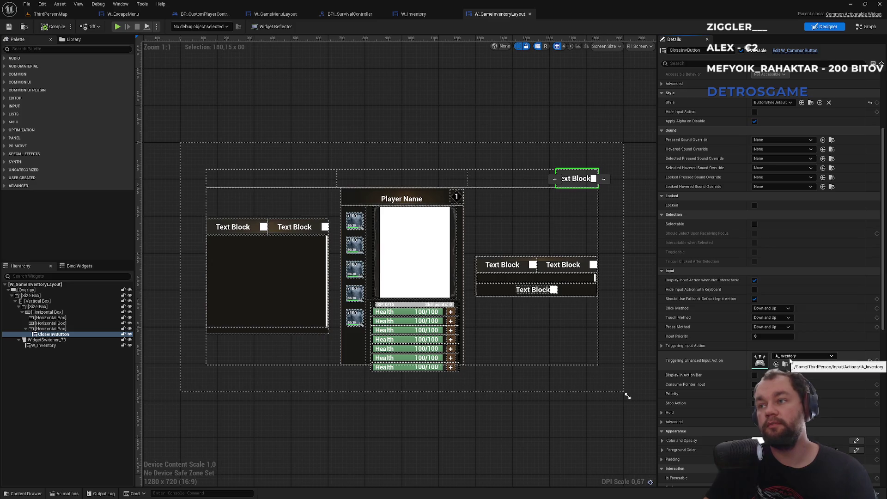
mouse_move(712, 363)
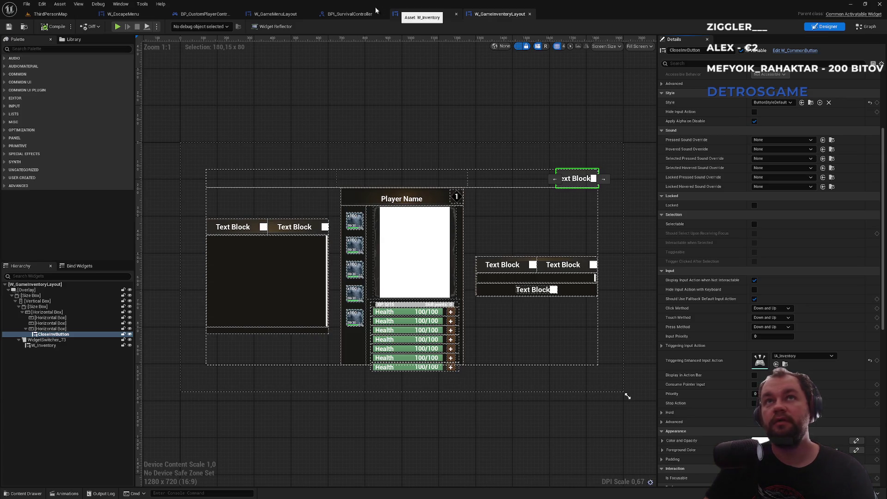
click(141, 17)
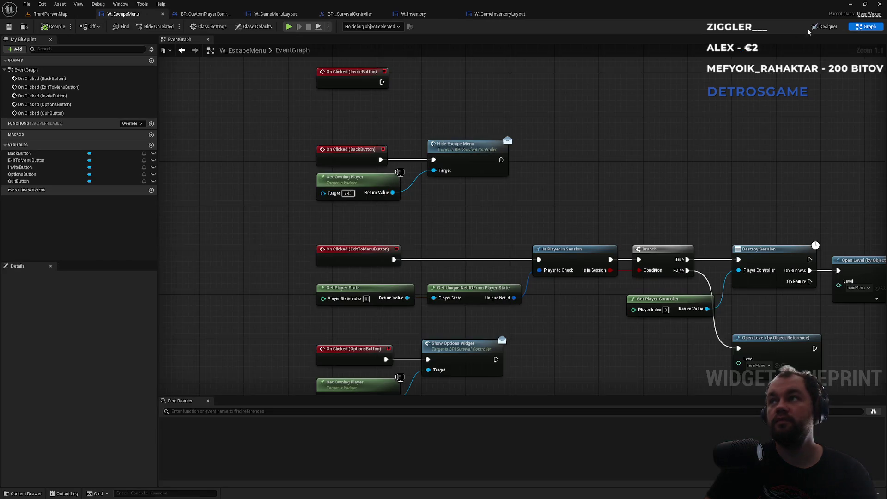
click(825, 26)
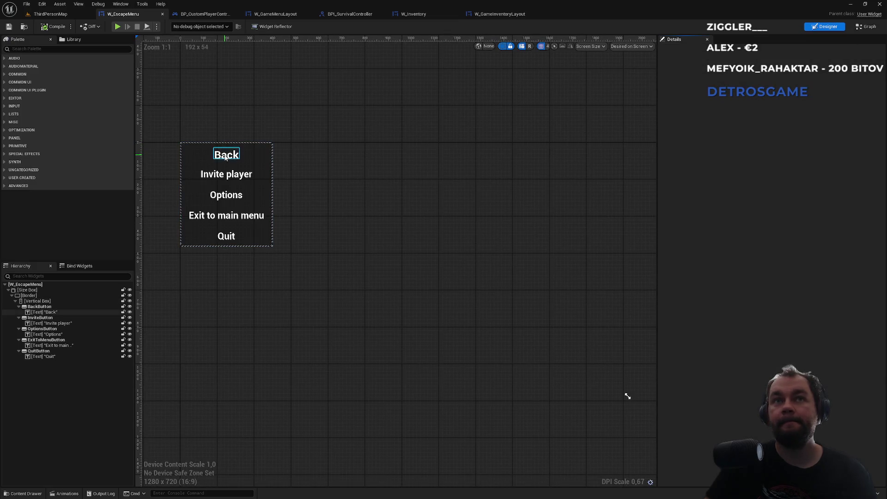
click(194, 154)
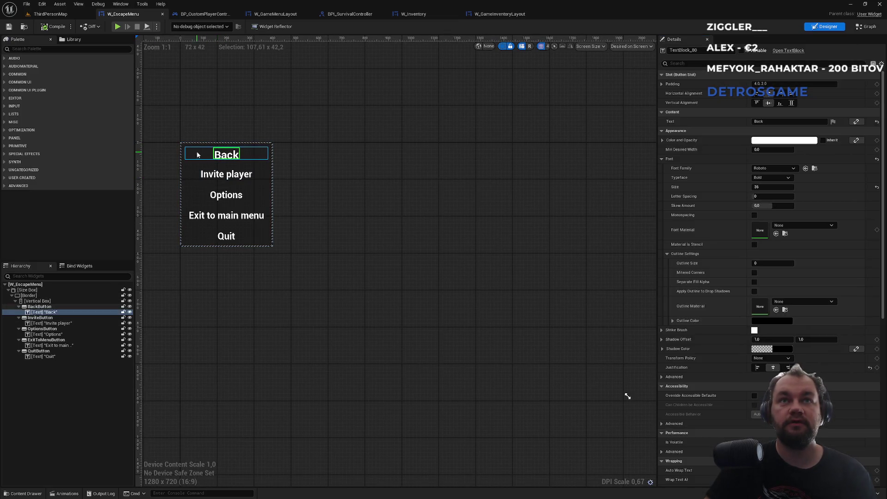
click(194, 155)
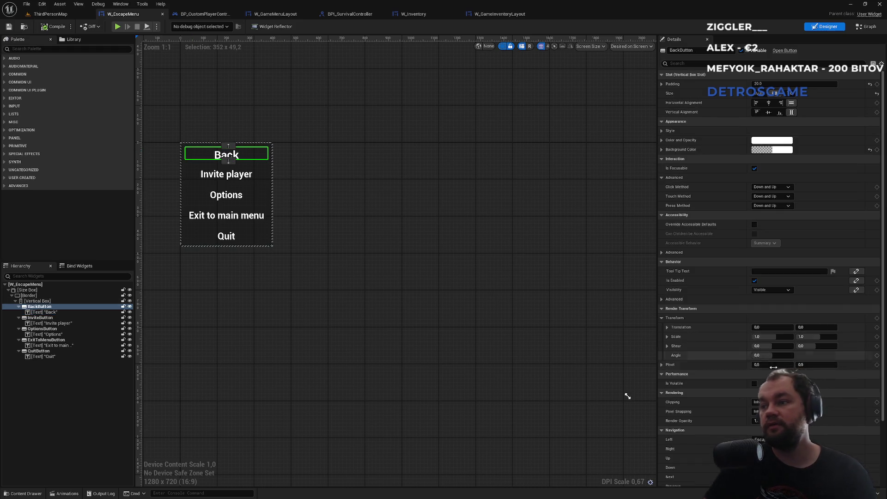
scroll(775, 370, down, 3)
scroll(775, 369, up, 3)
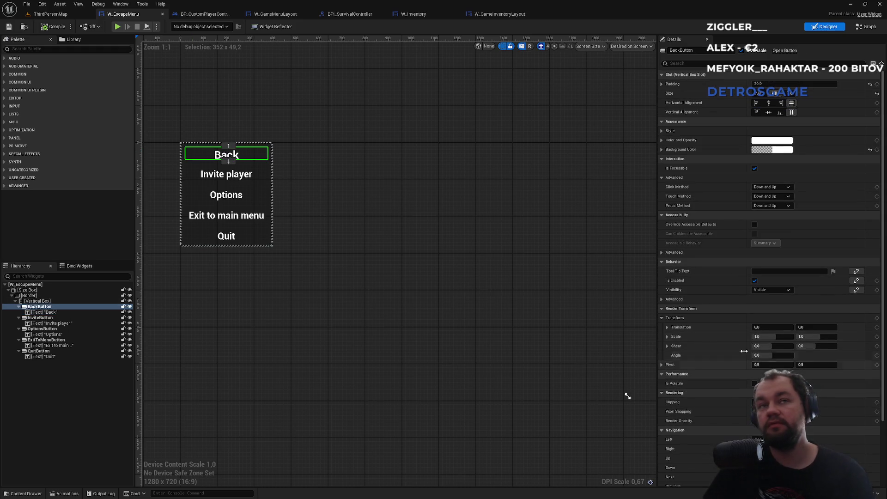
click(507, 16)
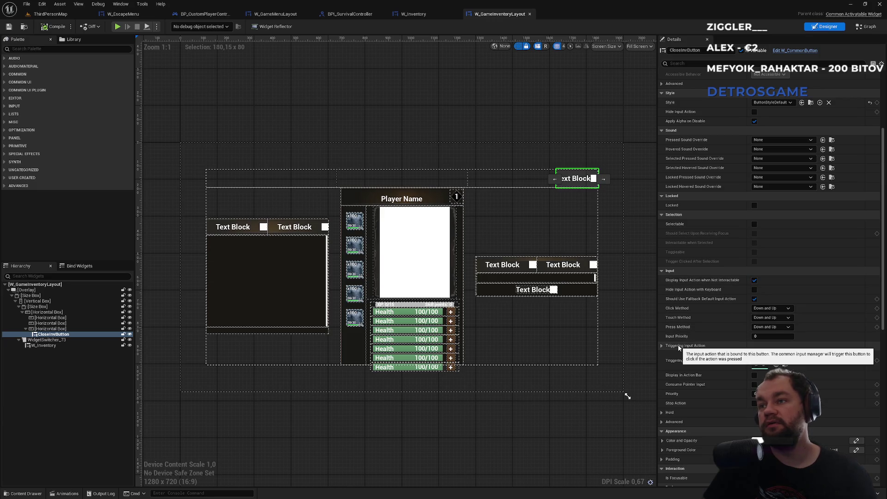
click(122, 14)
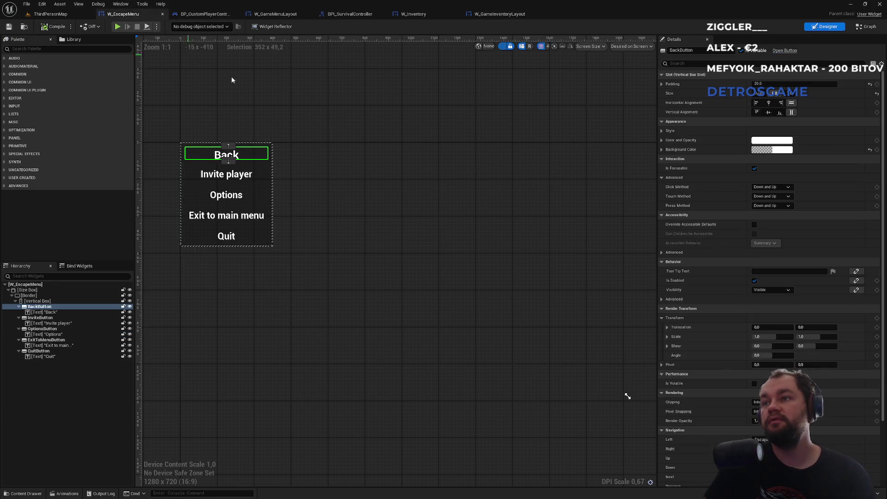
scroll(715, 309, down, 4)
scroll(716, 313, up, 4)
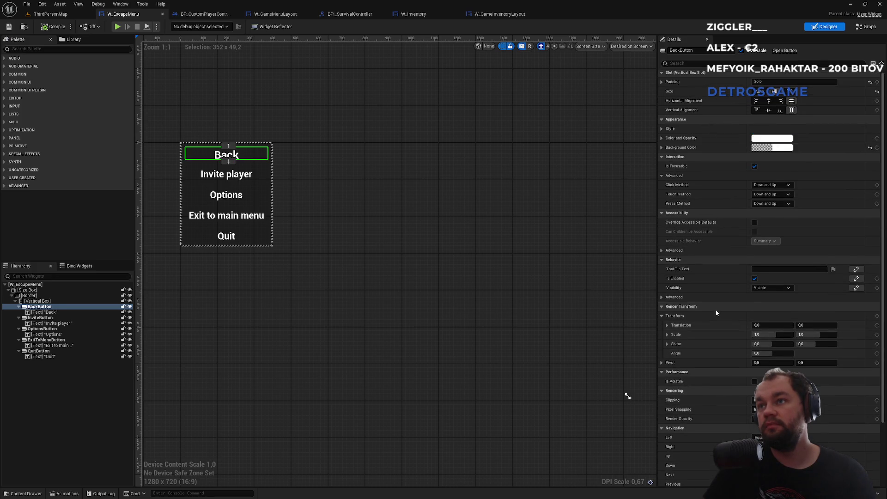
click(679, 64)
text(input)
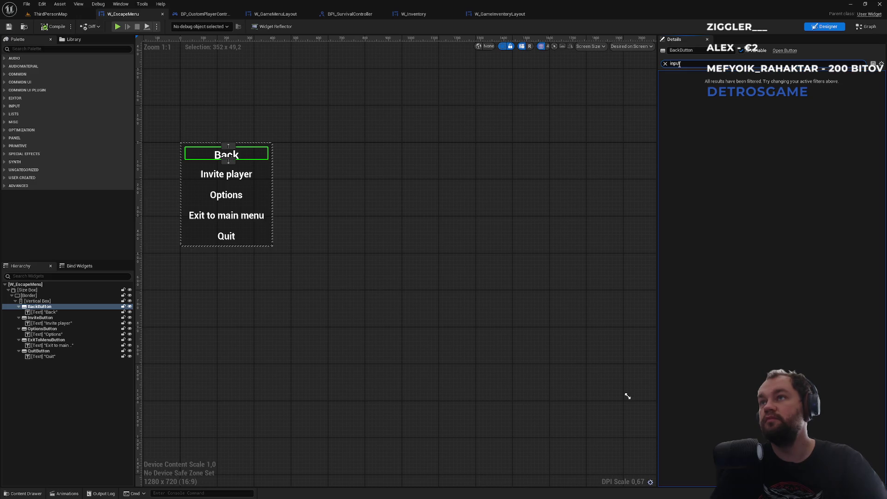
key(ctrl+a)
key(BackSpace)
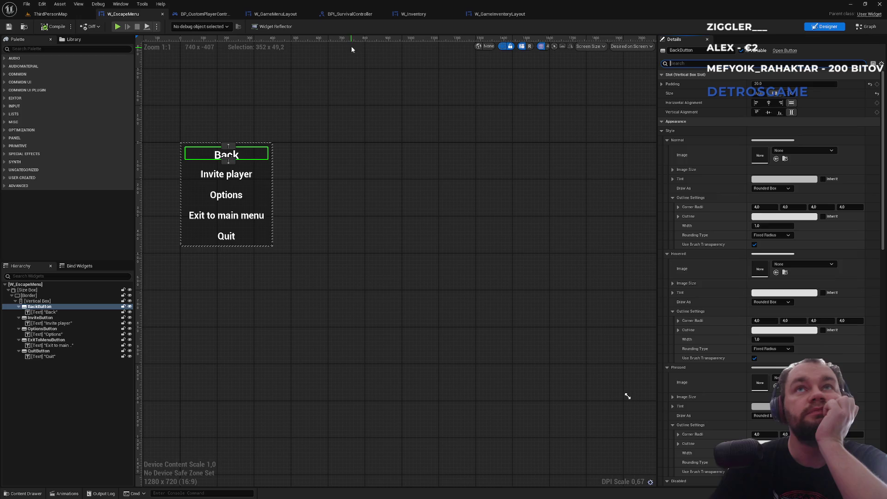
click(495, 14)
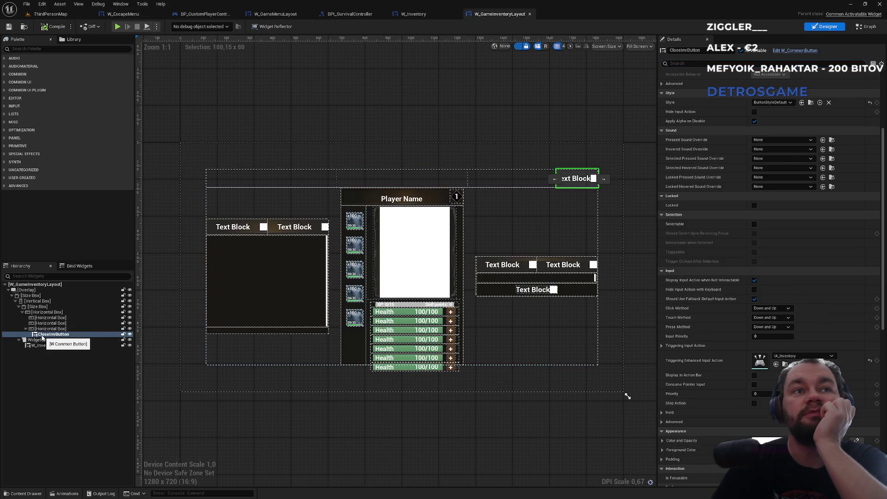
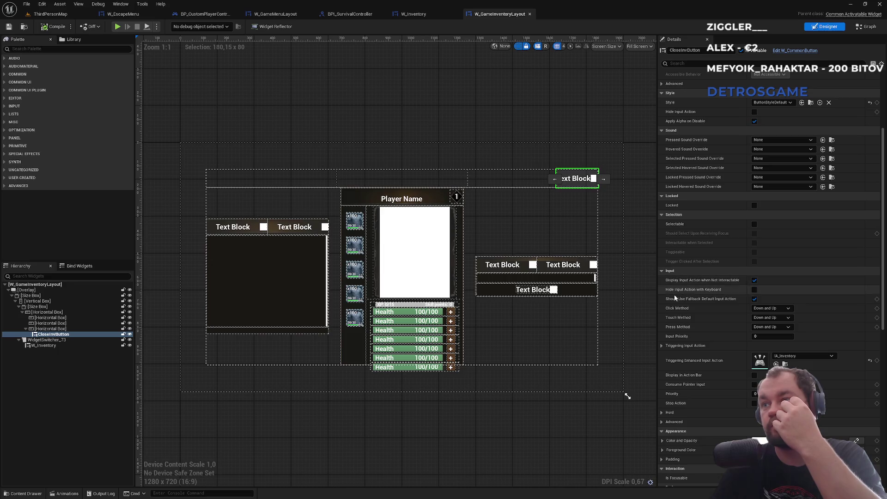
Find W Common Button by searching the Palette for 'common bu', then return to ThirdPersonMap.
click(661, 346)
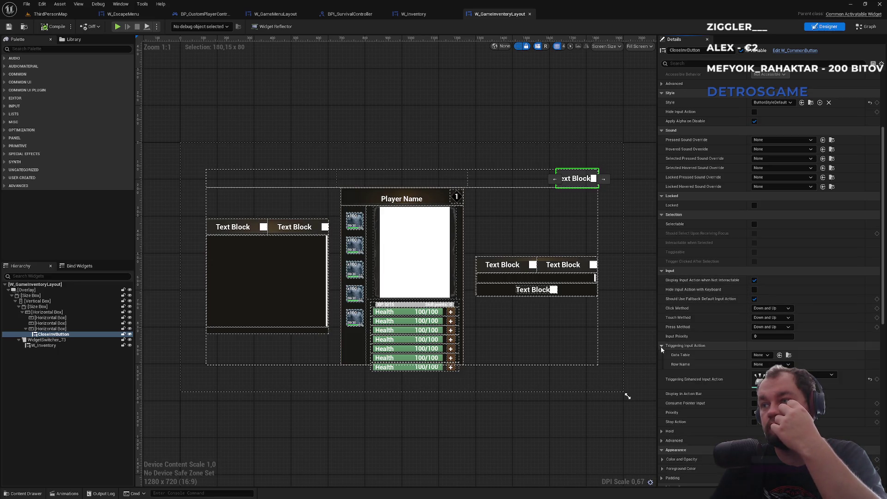
click(662, 346)
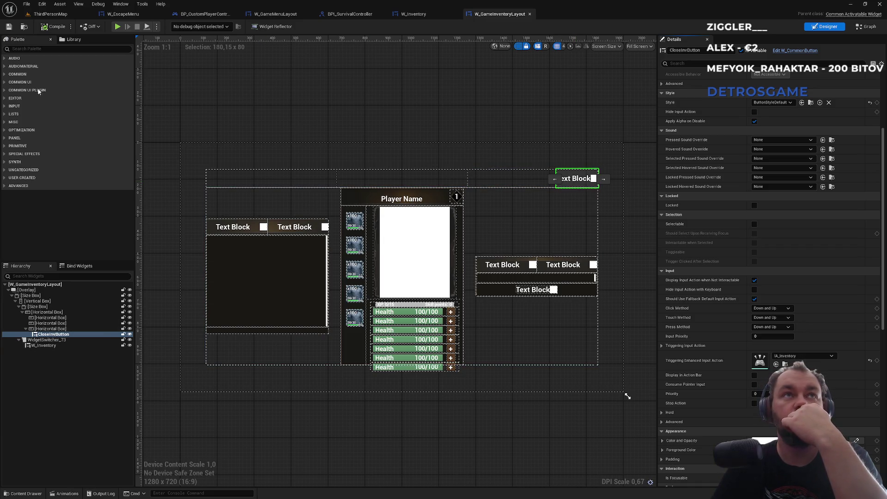
click(31, 50)
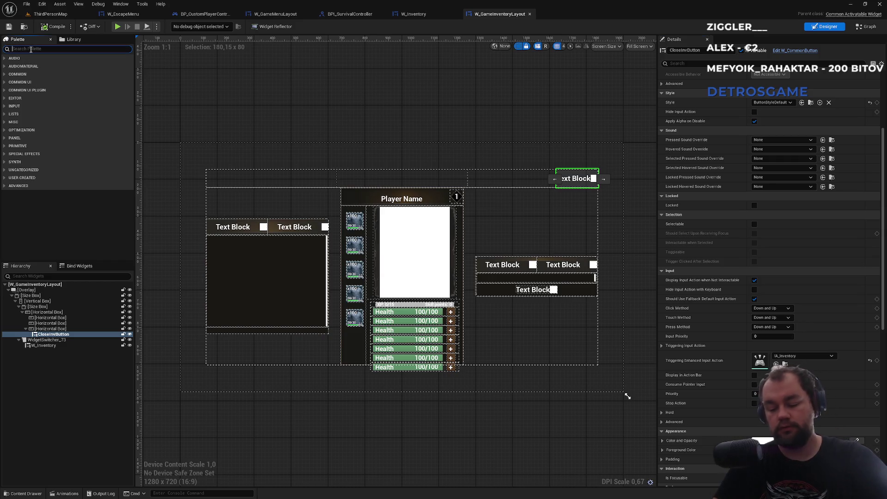
text(common)
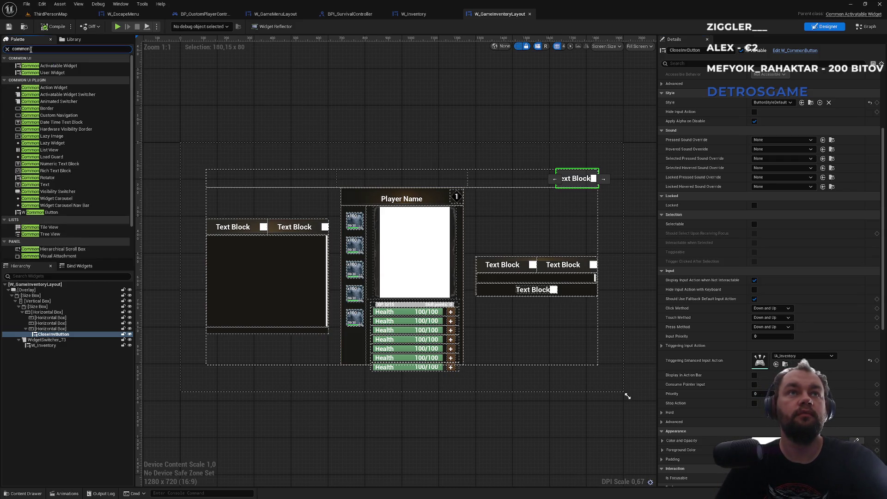
text( bu)
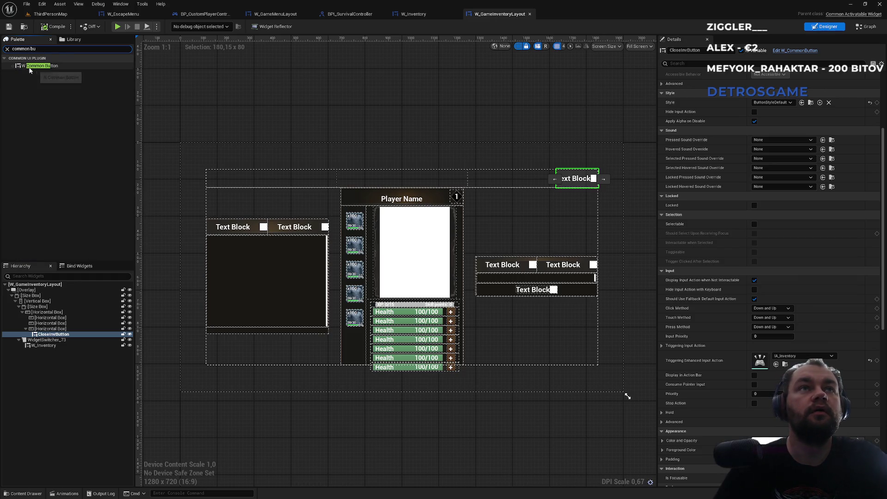
click(31, 67)
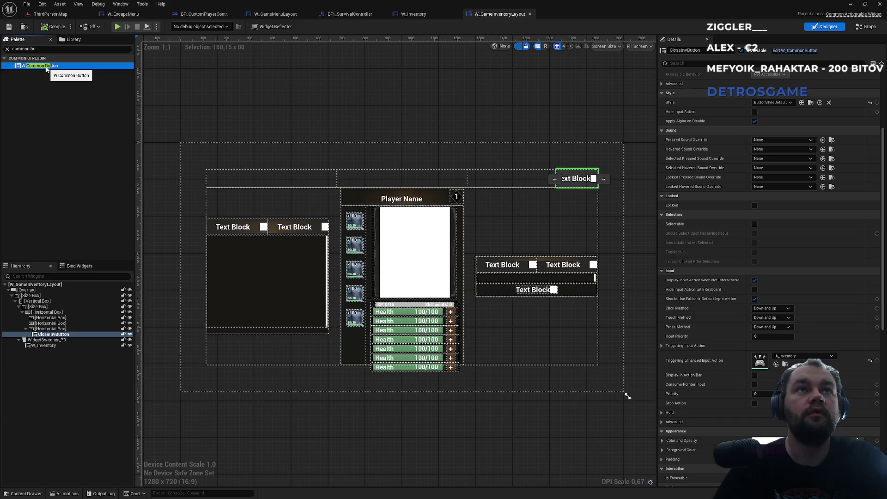
click(57, 14)
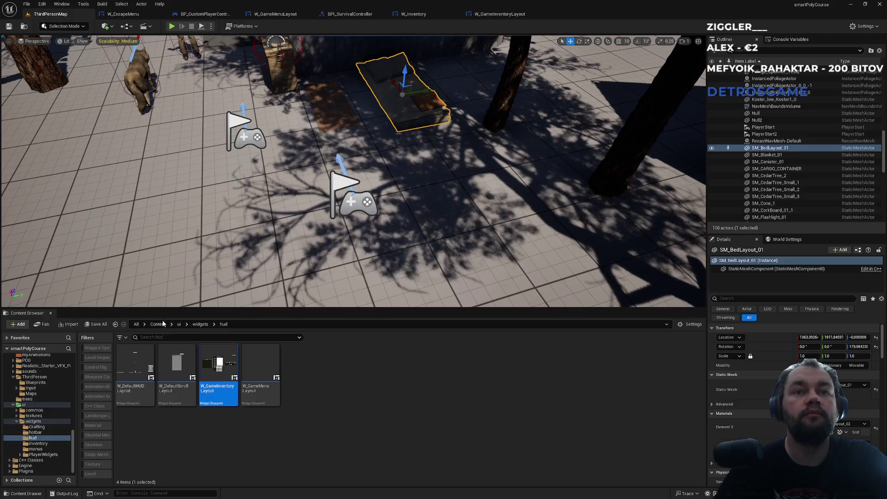
Browse to ui > common > buttons in the Content Browser and open W_CommonButton.
click(178, 325)
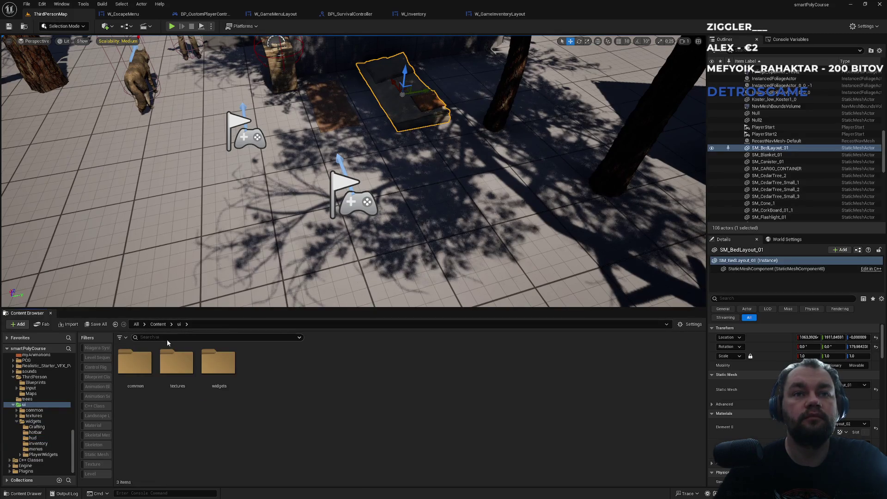
double_click(146, 360)
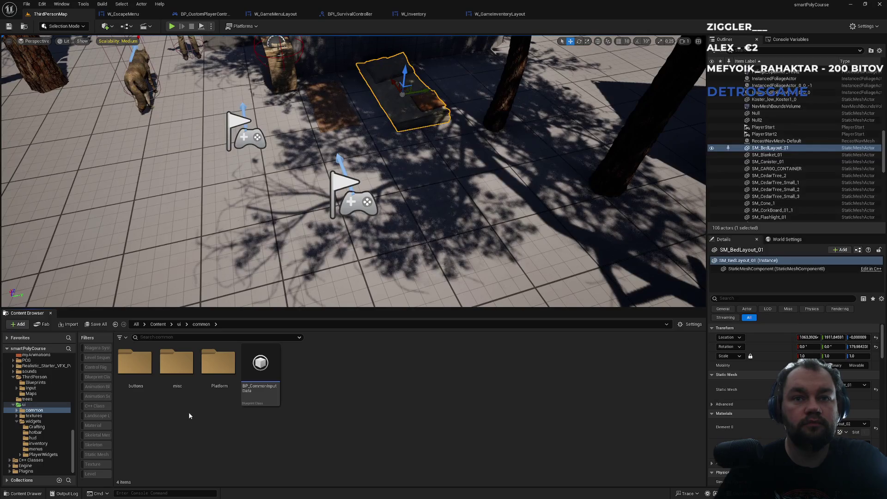
click(148, 393)
double_click(149, 394)
click(183, 401)
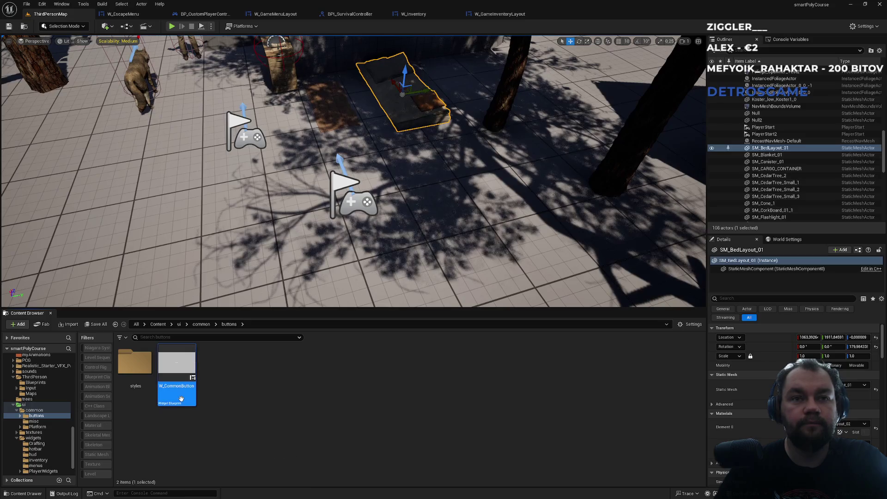
double_click(184, 401)
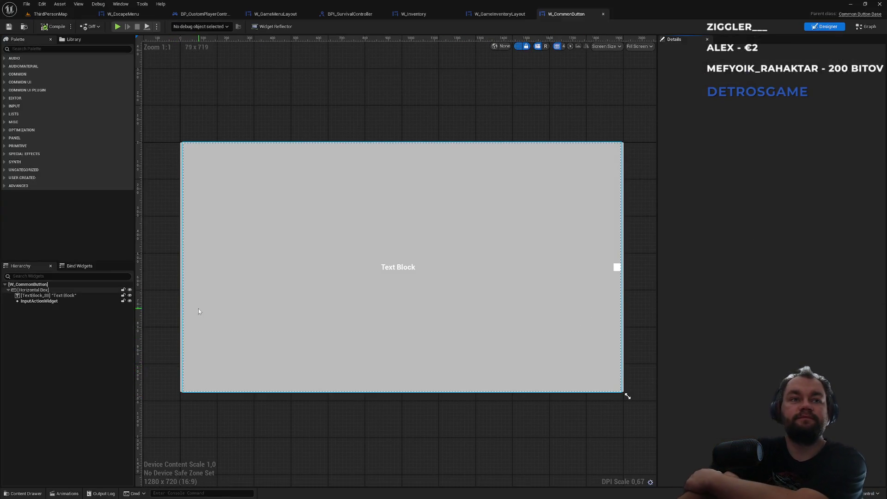
Select the InputActionWidget element and check W_CommonButton's event graph before returning to the designer.
click(46, 302)
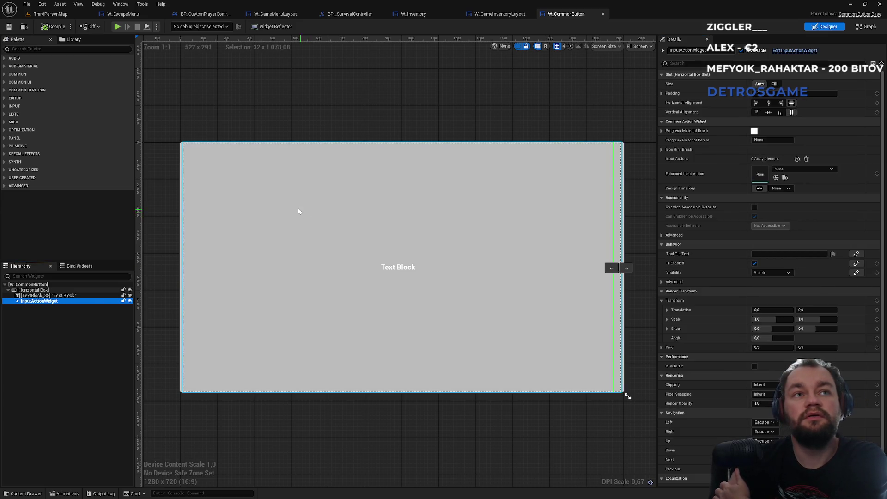
click(864, 29)
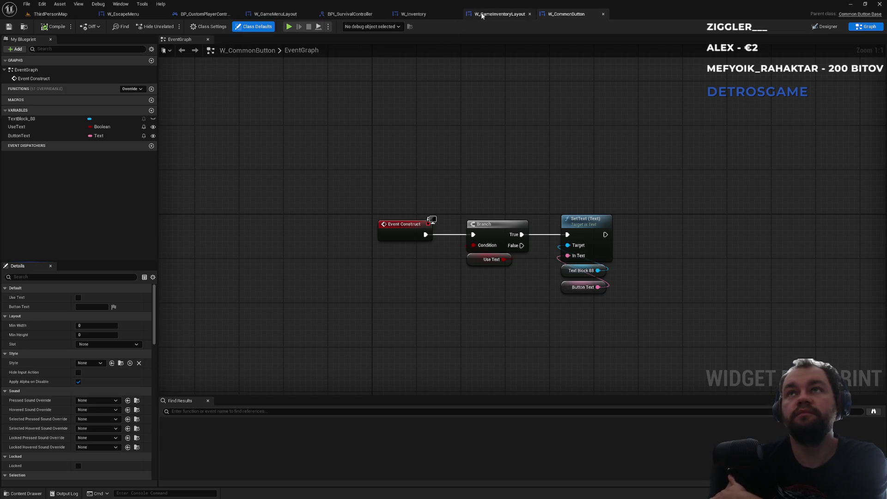
click(500, 14)
click(566, 14)
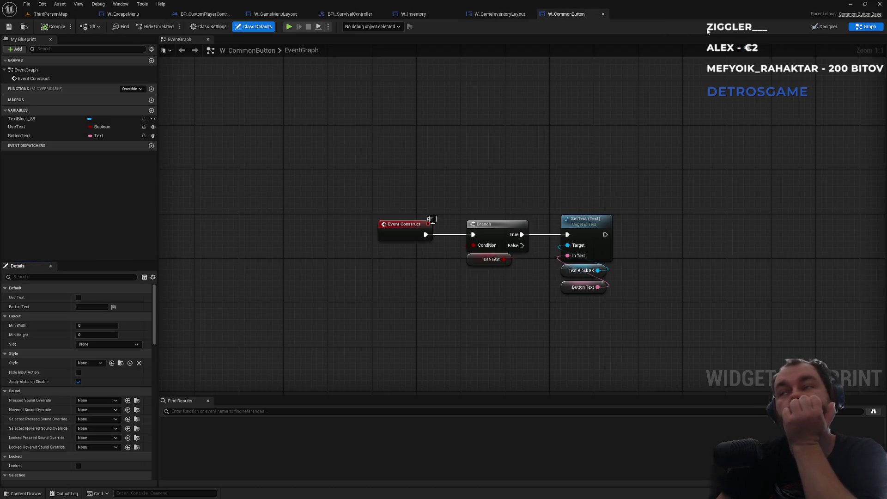
click(824, 27)
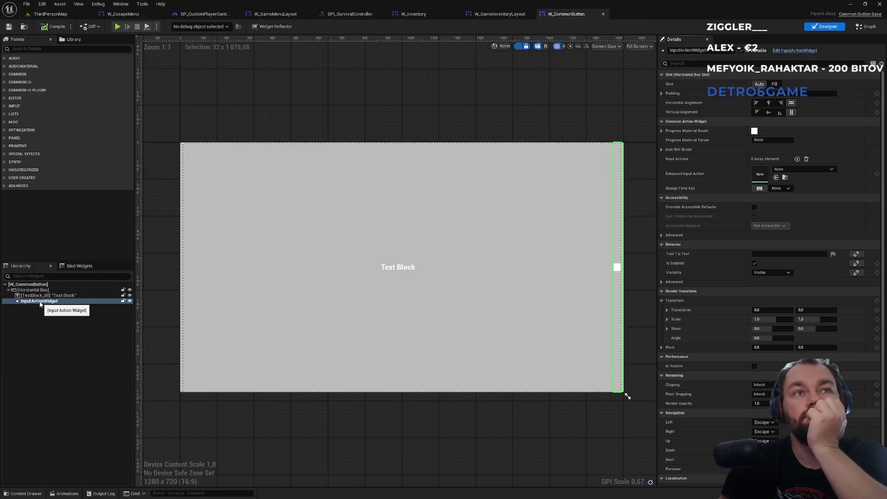
Search the Palette for 'input', then clear the search.
click(34, 49)
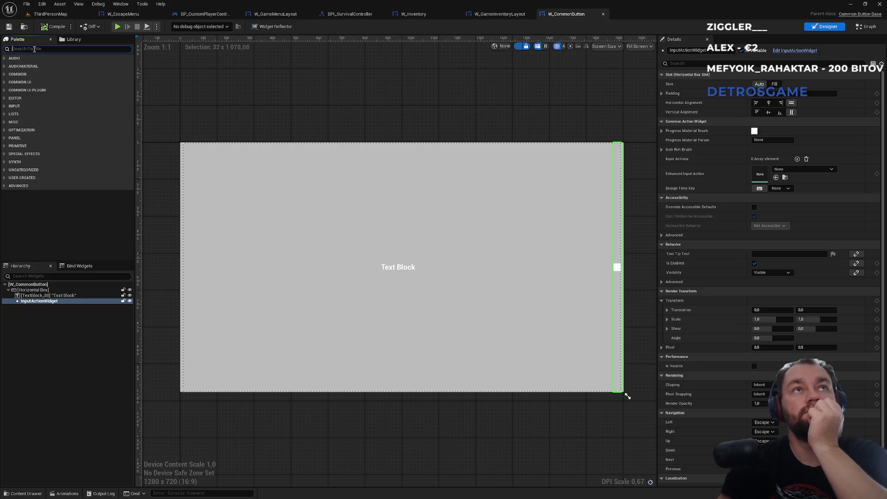
text(input)
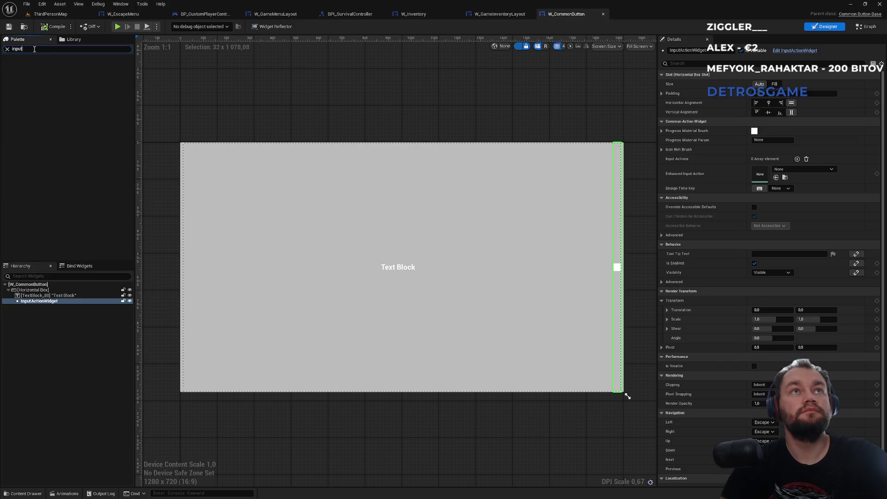
double_click(34, 49)
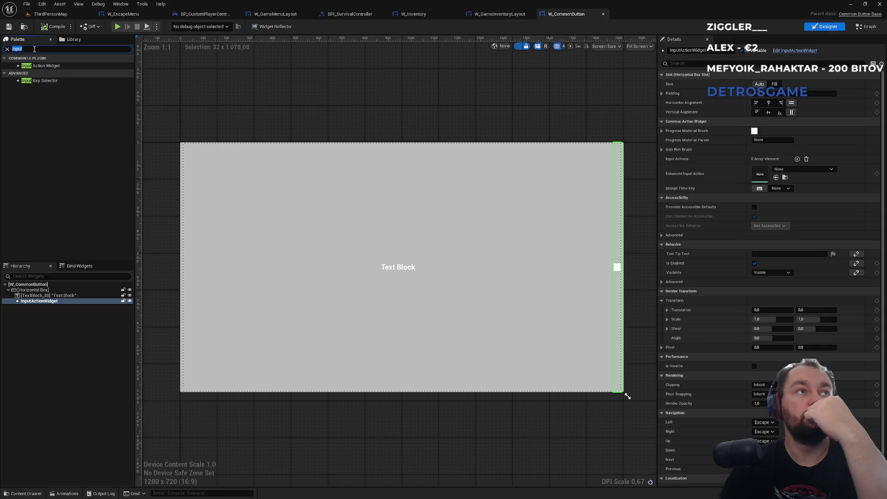
key(BackSpace)
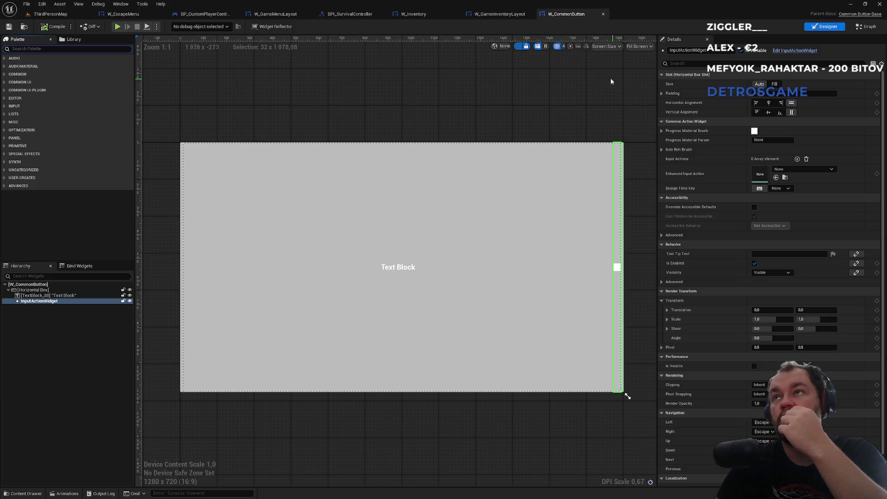
Find references to InputActionWidget by name, then cycle tabs back to W_CommonButton's designer.
right_click(37, 302)
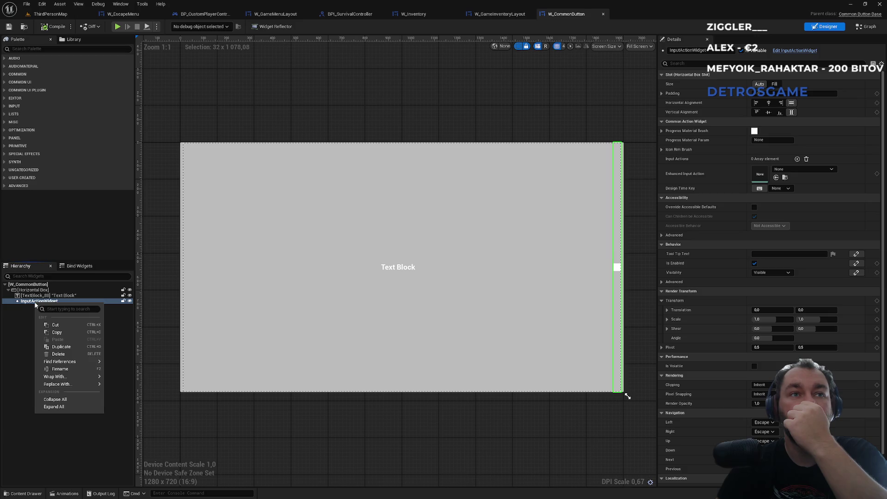
mouse_move(88, 362)
click(115, 365)
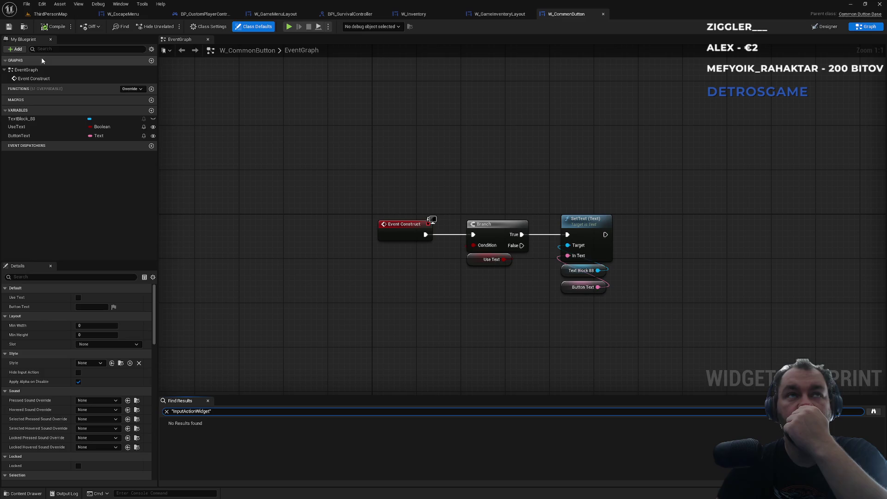
click(50, 14)
click(582, 17)
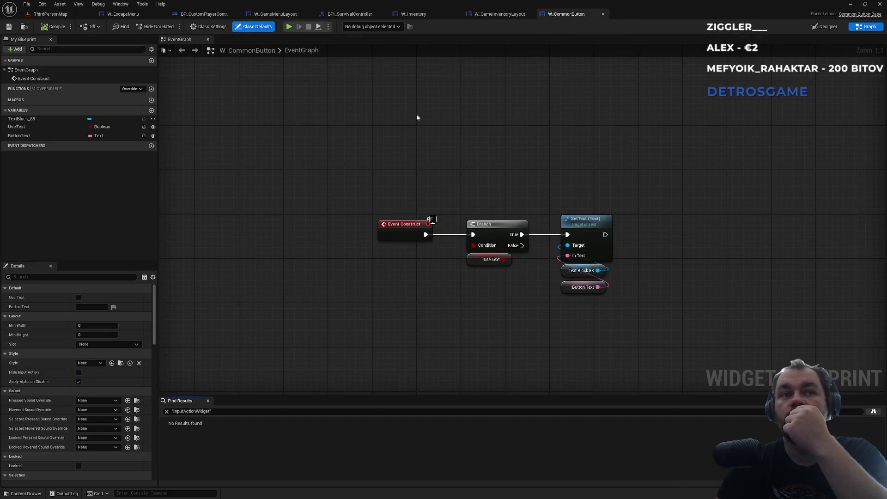
click(499, 14)
click(566, 13)
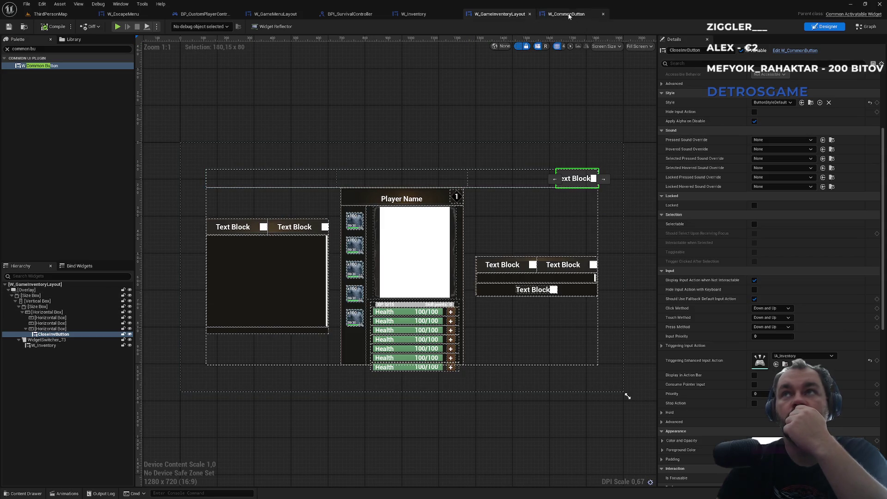
click(825, 27)
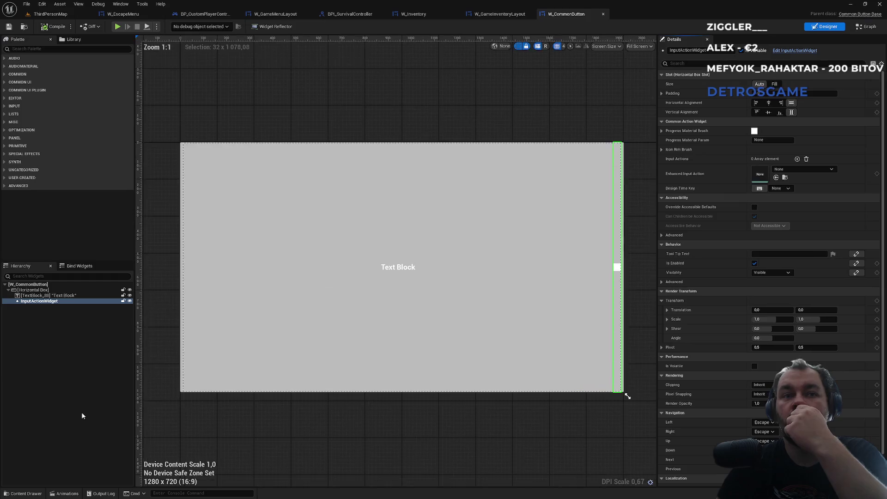
Search the blueprint for InputActionWidget references, close the empty results, and return to W_GameInventoryLayout.
right_click(41, 301)
mouse_move(83, 361)
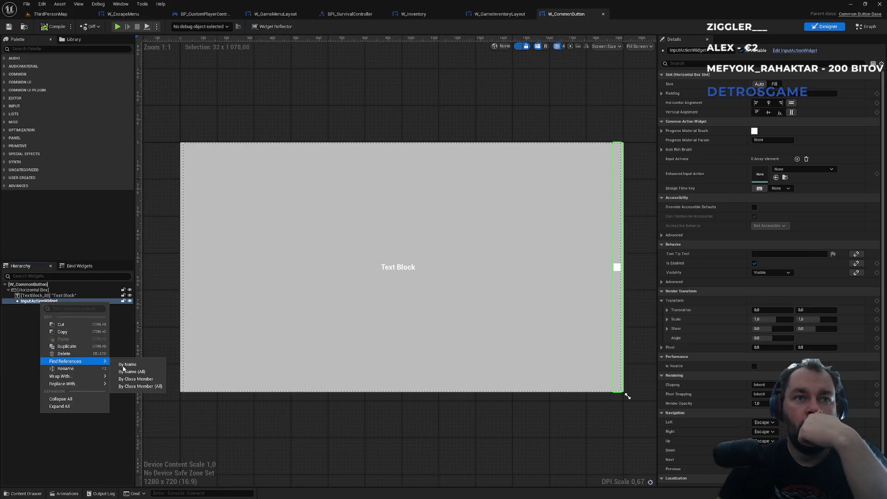
click(143, 376)
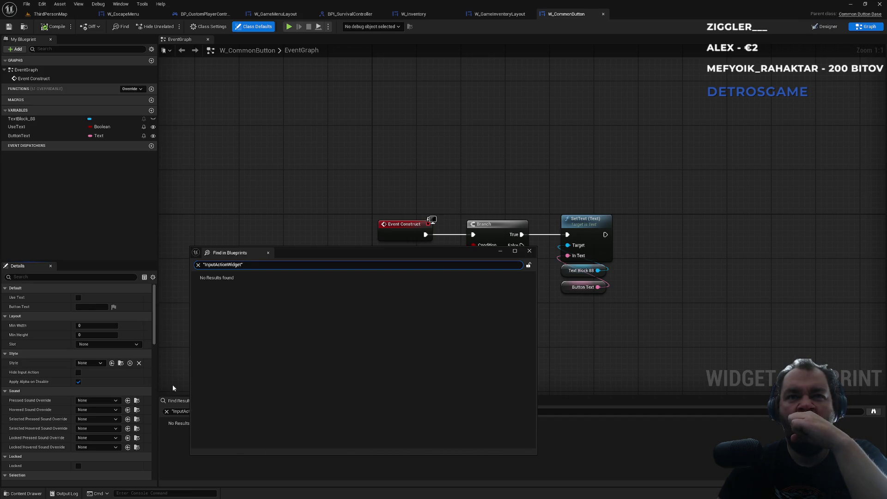
click(529, 251)
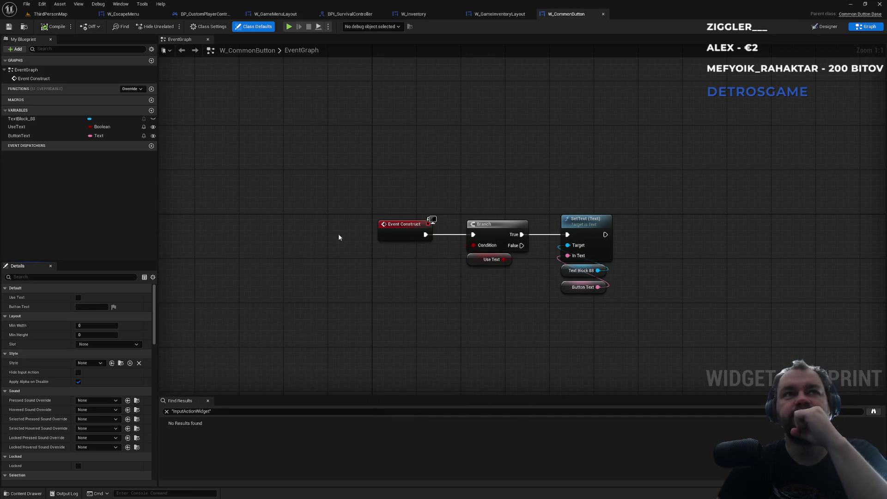
click(497, 16)
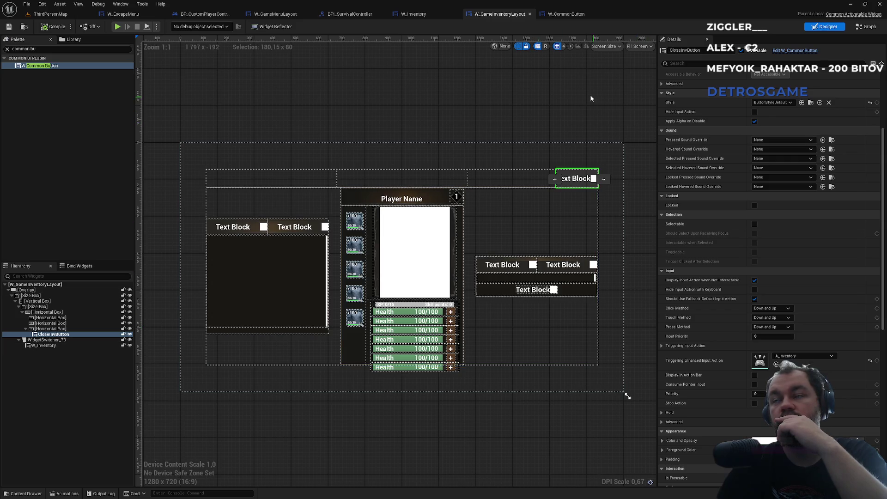
Glance at W_CommonButton and the inventory layout, then view BPI_SurvivalController's SetQualitySetting function.
click(569, 13)
click(499, 15)
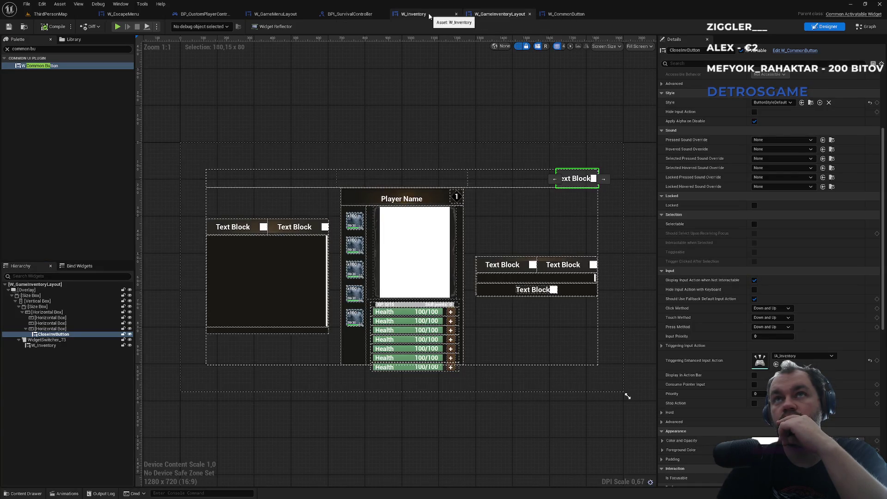
click(350, 14)
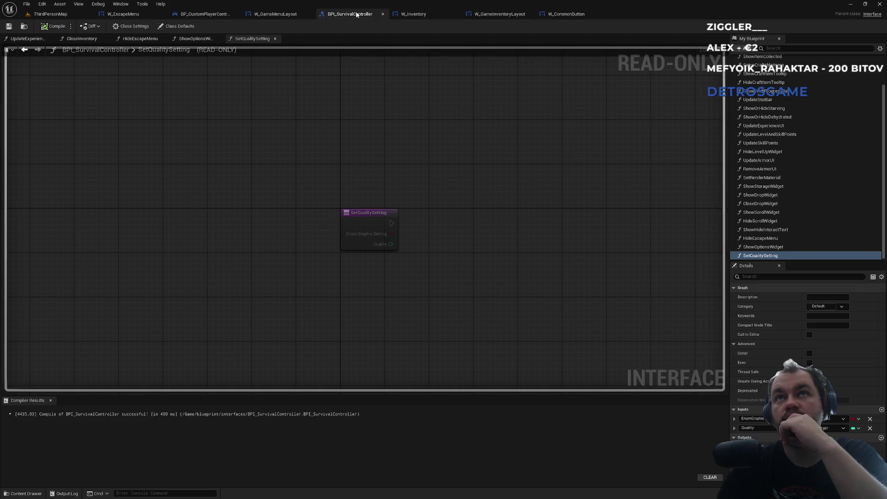
Pan BP_CustomPlayerController's EventGraph over the ShowEscapeMenuOnClient chain and its input action, then return to ThirdPersonMap.
click(199, 14)
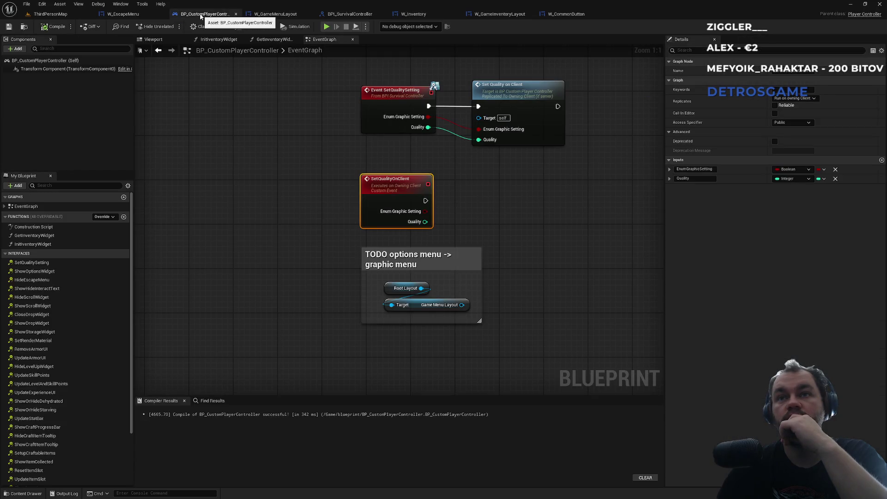
scroll(332, 160, down, 2)
mouse_move(303, 142)
mouse_down()
mouse_move(309, 305)
mouse_move(365, 132)
mouse_move(375, 235)
mouse_move(356, 231)
mouse_up()
scroll(357, 231, up, 1)
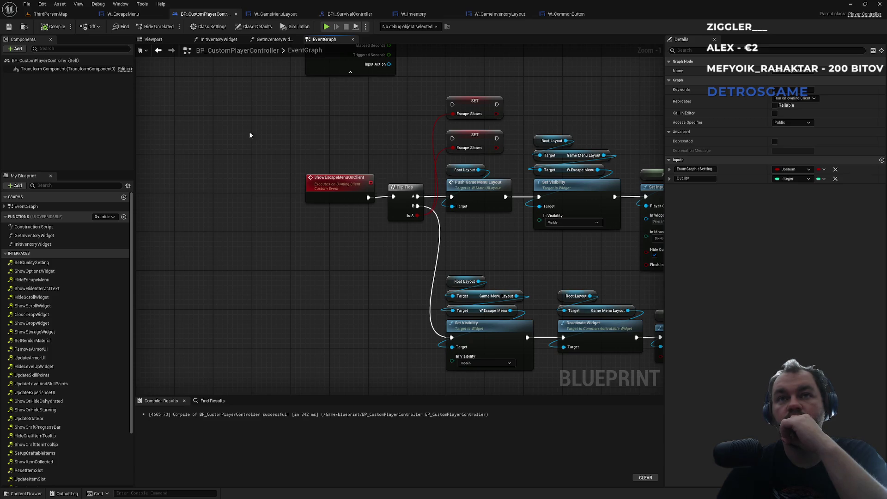
drag(327, 155, 309, 306)
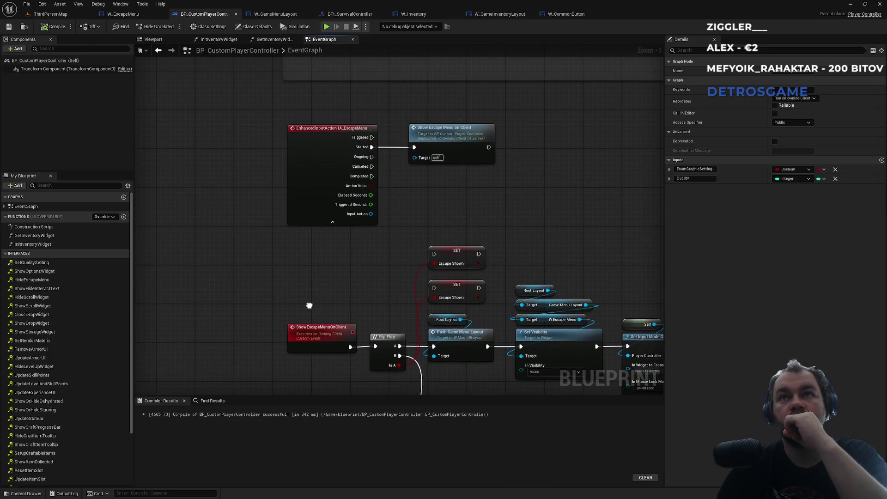
click(70, 15)
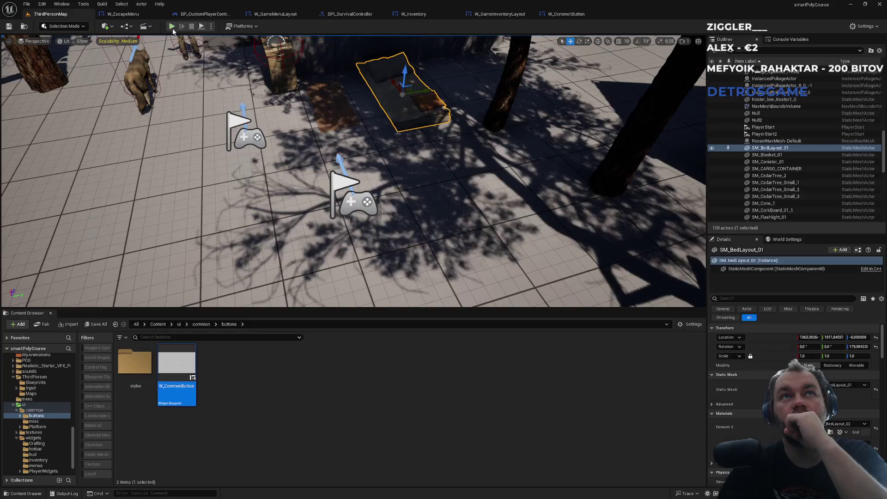
Play-test ThirdPersonMap, opening the escape menu with Escape and closing it with Back four times.
key(alt+p)
key(Escape)
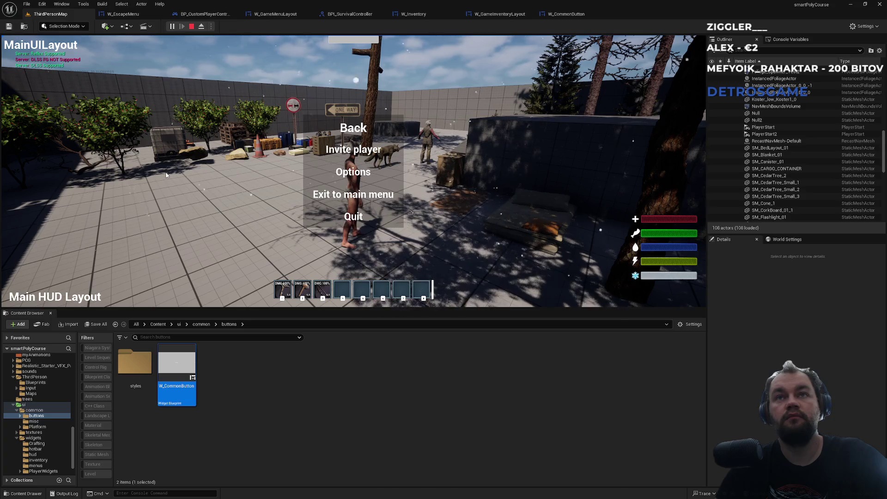
click(350, 130)
key(Escape)
click(350, 130)
key(Escape)
click(361, 129)
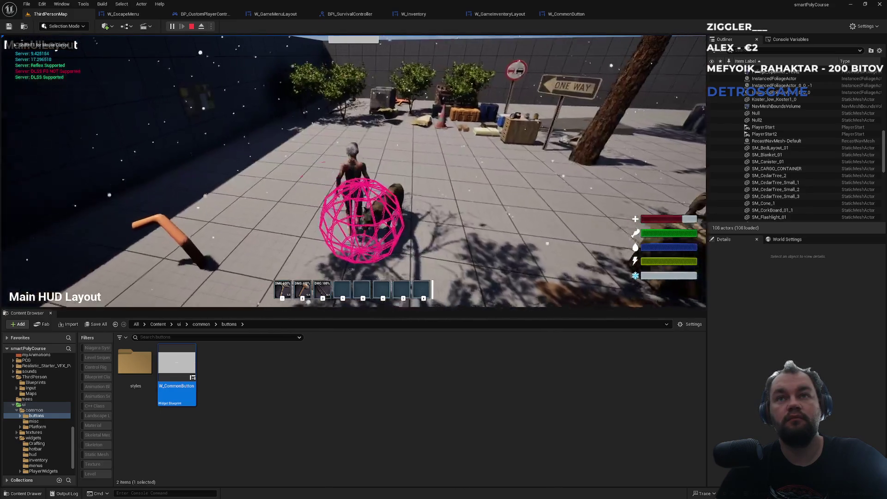
key(Escape)
click(368, 131)
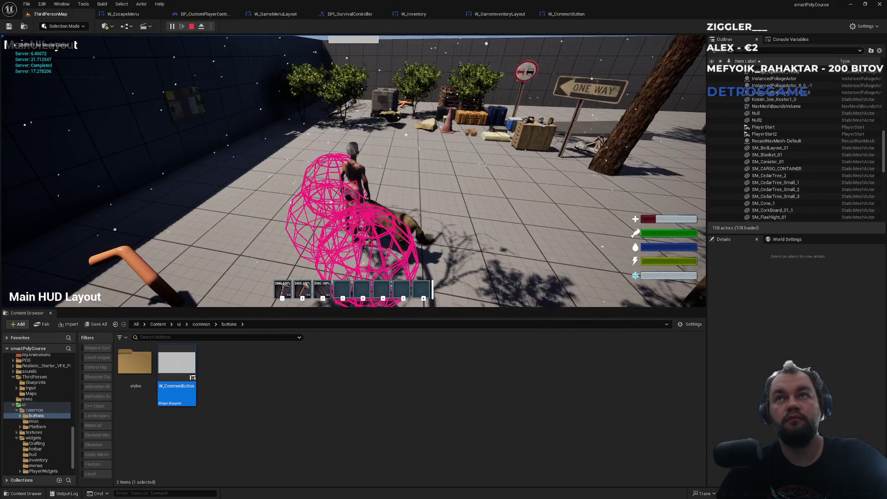
key(Escape)
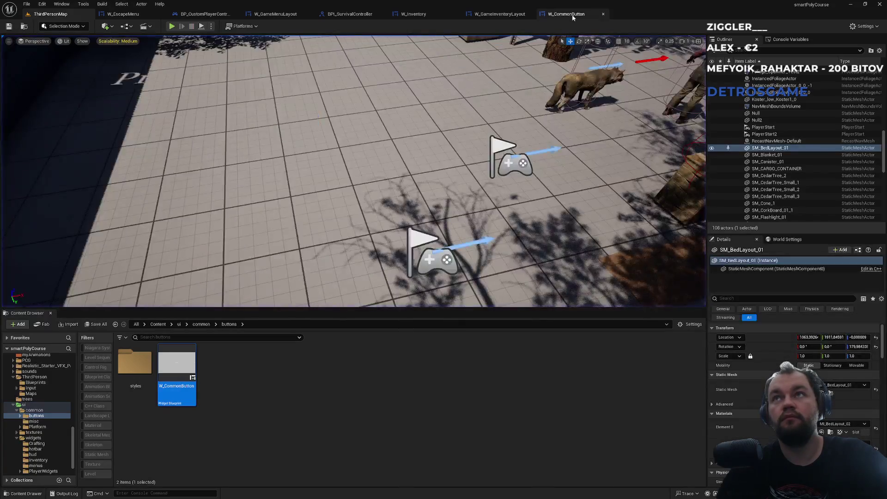
click(567, 13)
Cycle through the open asset tabs to BP_CustomPlayerController's event graph.
click(499, 14)
click(413, 14)
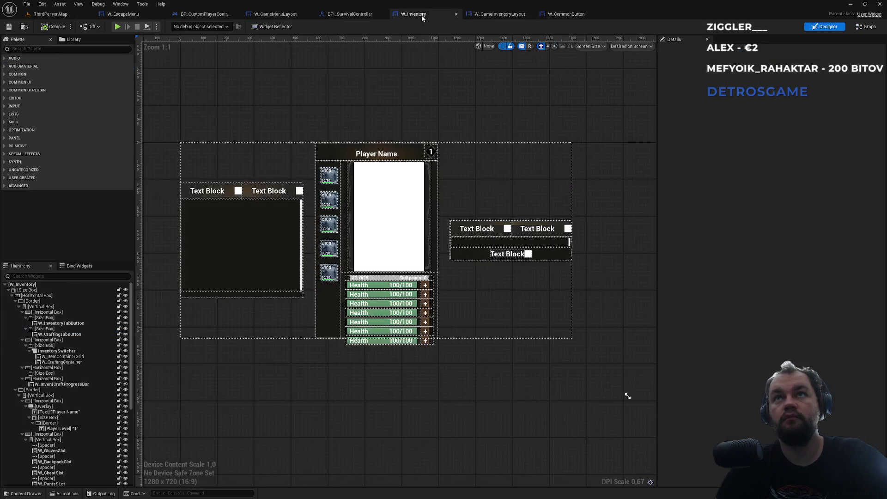
click(345, 16)
click(276, 16)
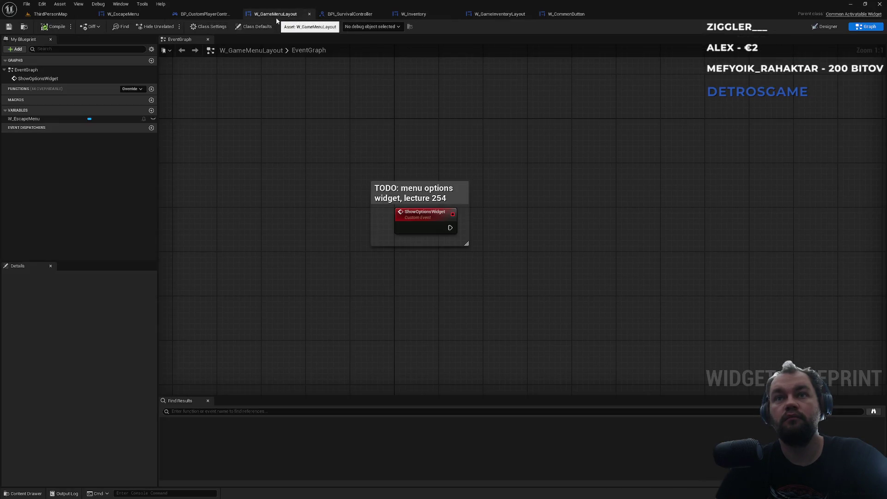
click(211, 16)
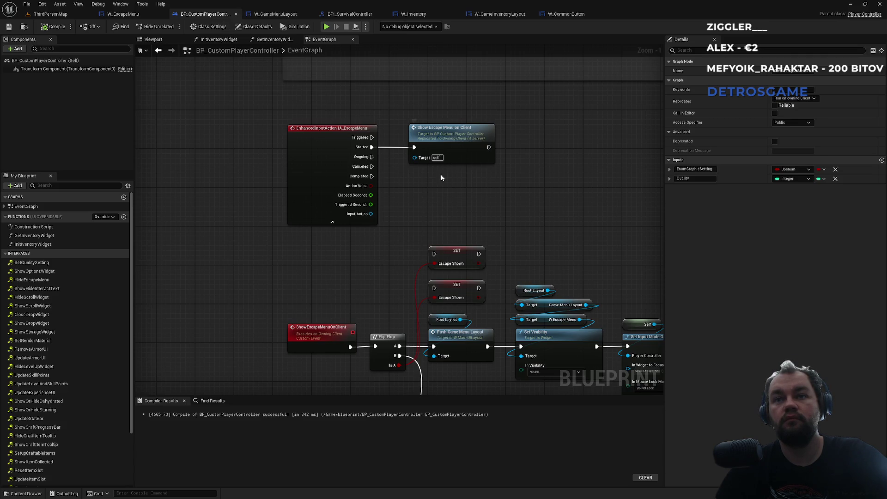
Inspect the ShowEscapeMenuOnClient event, its Flip Flop node, and the escape menu input action node.
drag(438, 208, 375, 96)
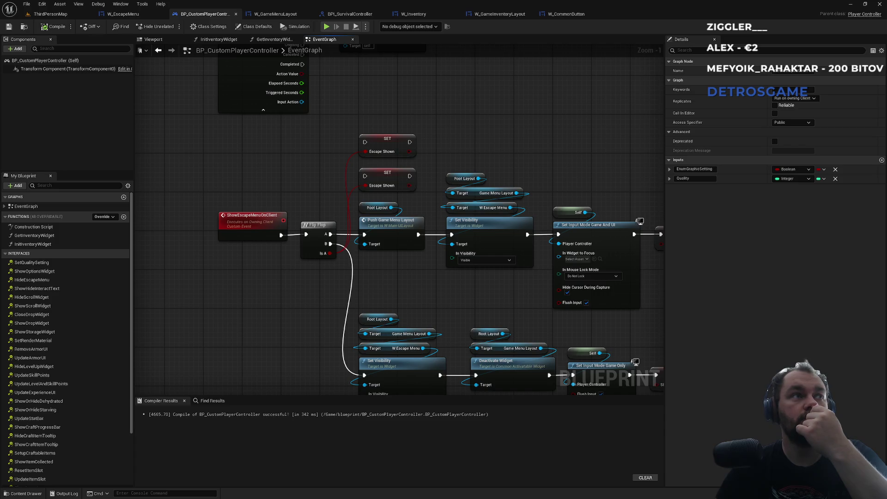
drag(422, 286, 411, 258)
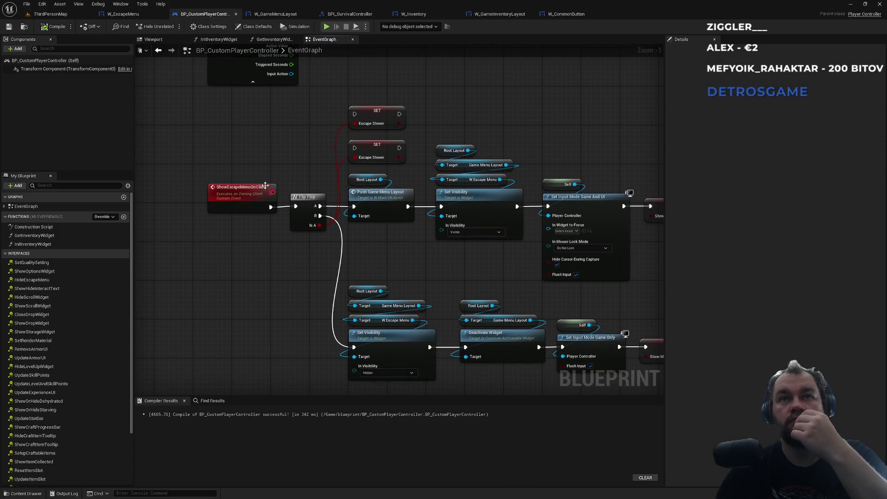
click(266, 185)
ctrl+click(307, 217)
click(369, 251)
mouse_move(429, 257)
mouse_down()
mouse_move(364, 205)
mouse_move(329, 208)
mouse_move(370, 171)
mouse_move(479, 229)
mouse_up()
mouse_move(327, 248)
mouse_down()
mouse_move(311, 111)
mouse_move(276, 254)
mouse_move(301, 299)
mouse_move(360, 351)
mouse_up()
mouse_move(363, 217)
mouse_down()
mouse_move(351, 222)
mouse_move(323, 276)
mouse_up()
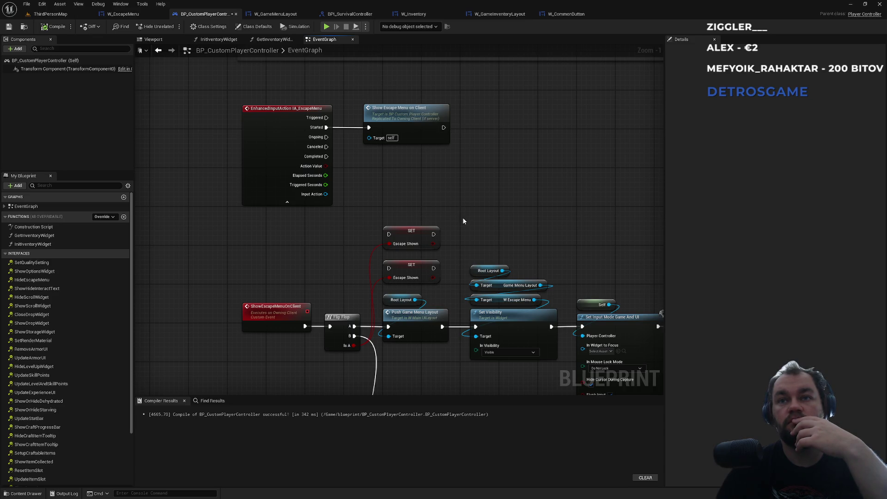
Examine the menu-hiding branch, Show Mouse Cursor and Set Input Mode nodes of the escape-menu chain.
mouse_move(512, 218)
mouse_down()
mouse_move(377, 105)
mouse_move(354, 104)
mouse_up()
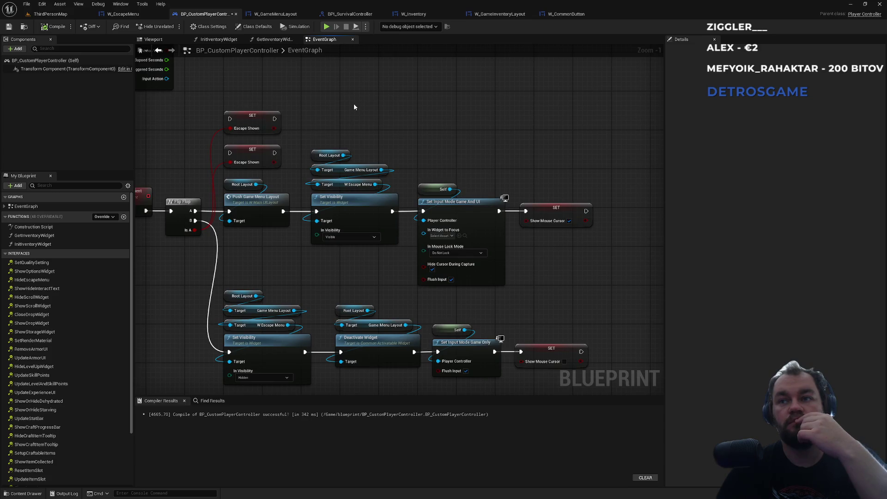
mouse_move(355, 104)
mouse_down()
mouse_move(485, 207)
mouse_move(442, 185)
mouse_up()
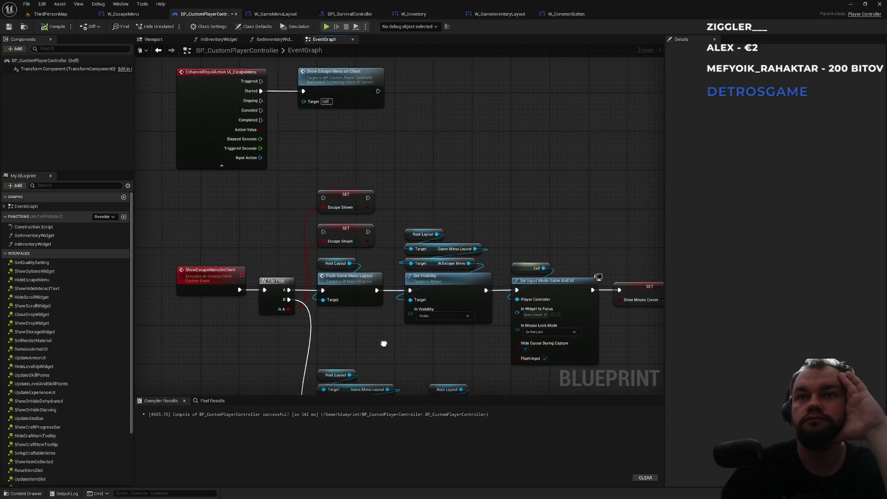
drag(390, 344, 353, 275)
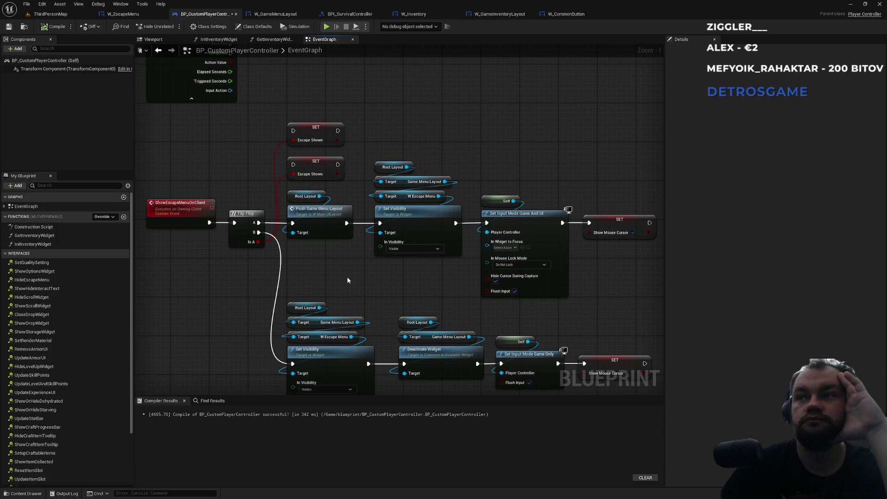
drag(345, 277, 281, 252)
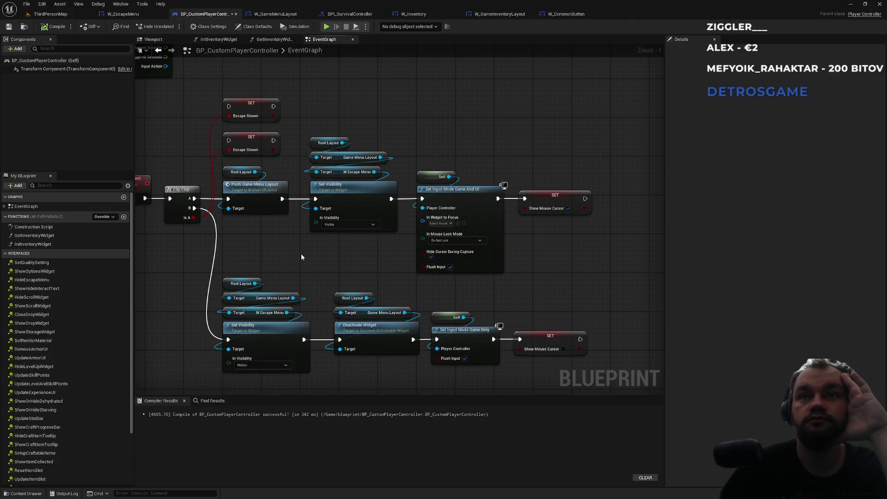
drag(301, 254, 363, 294)
mouse_move(257, 168)
mouse_down()
mouse_move(311, 242)
mouse_move(301, 238)
mouse_up()
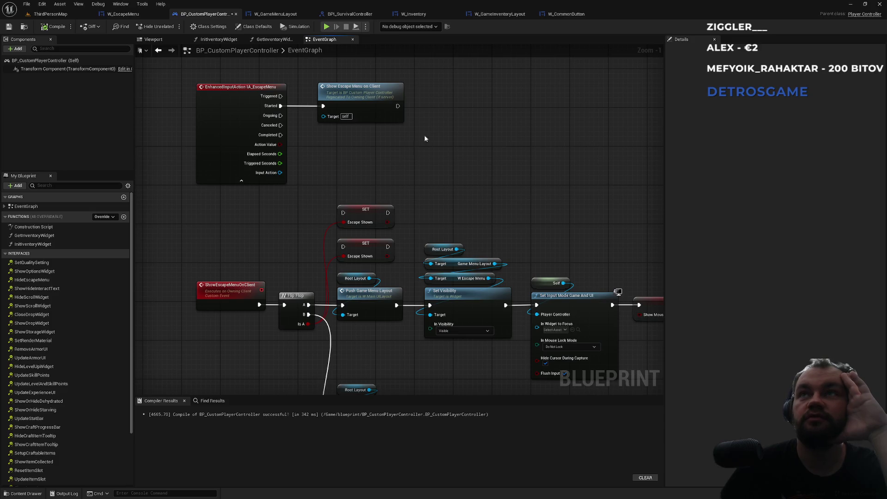
drag(501, 204, 456, 233)
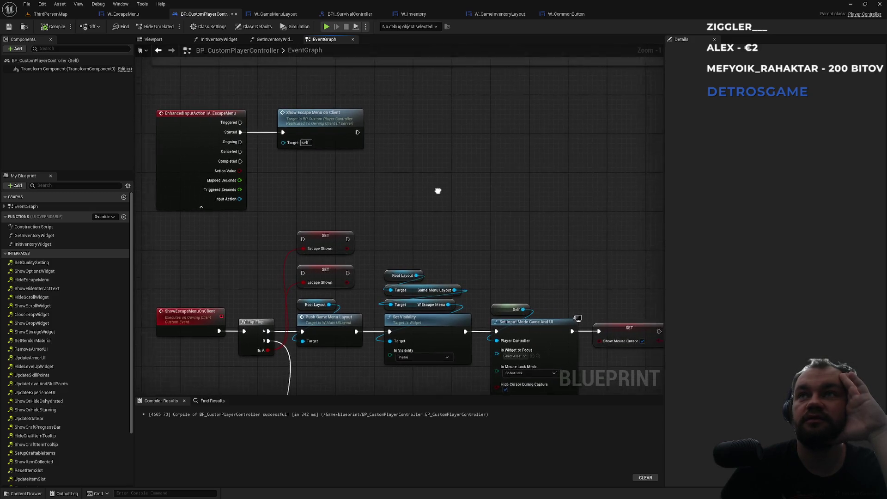
Step through the asset tabs to the W_EscapeMenu designer.
click(564, 14)
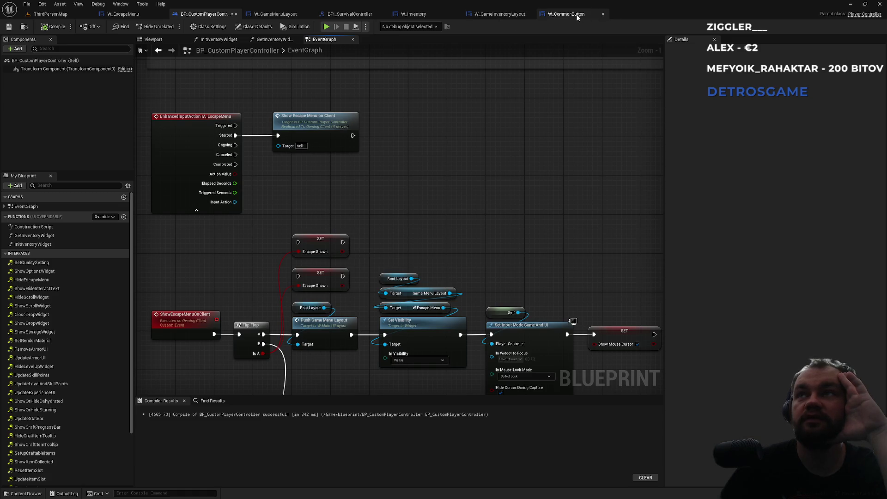
click(499, 14)
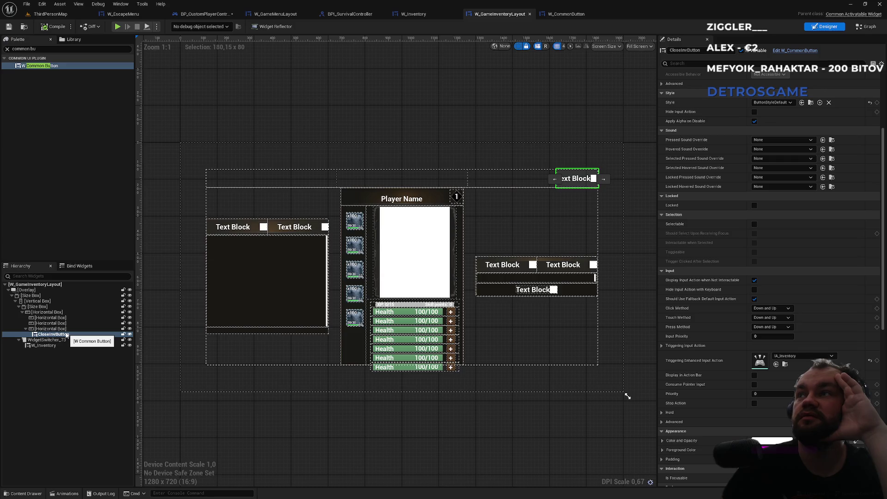
click(420, 14)
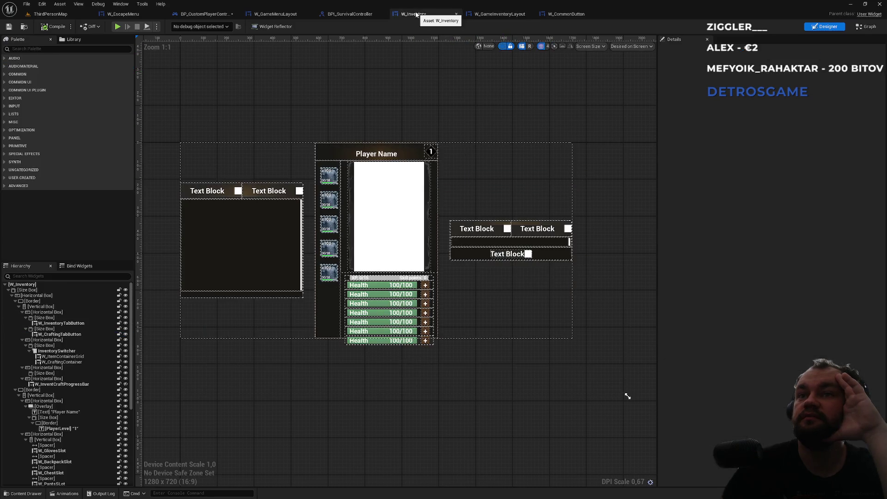
click(350, 15)
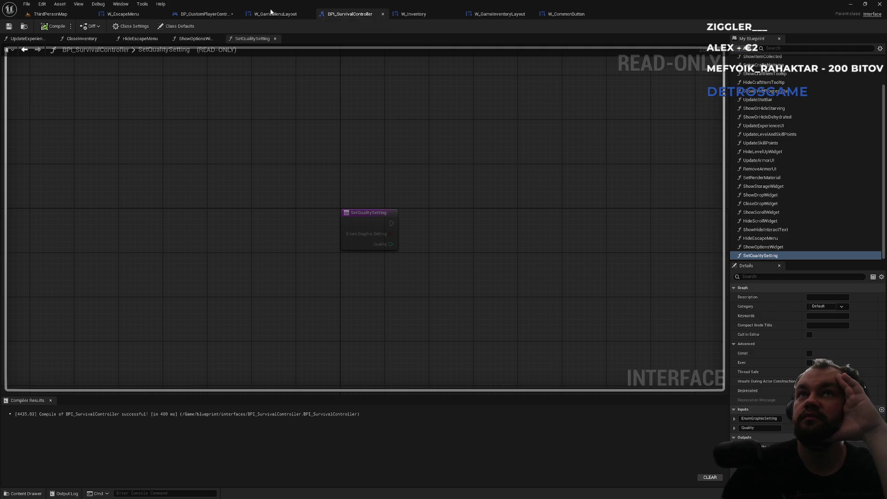
click(272, 14)
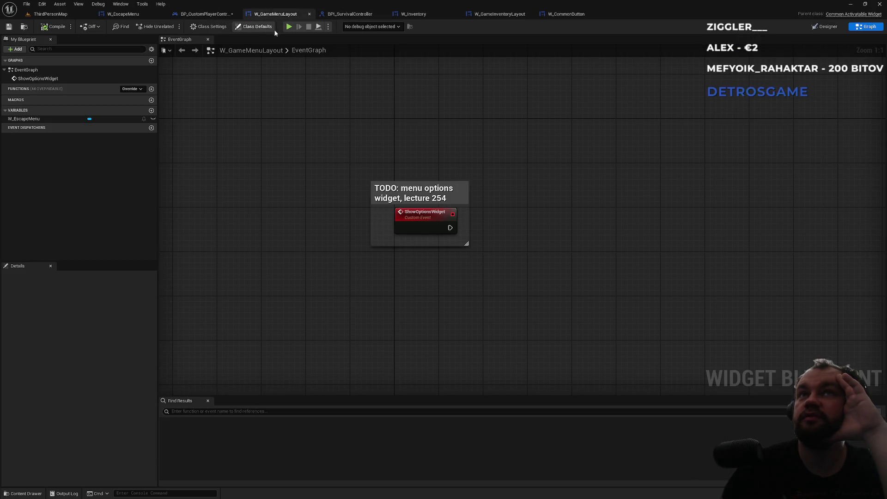
click(125, 14)
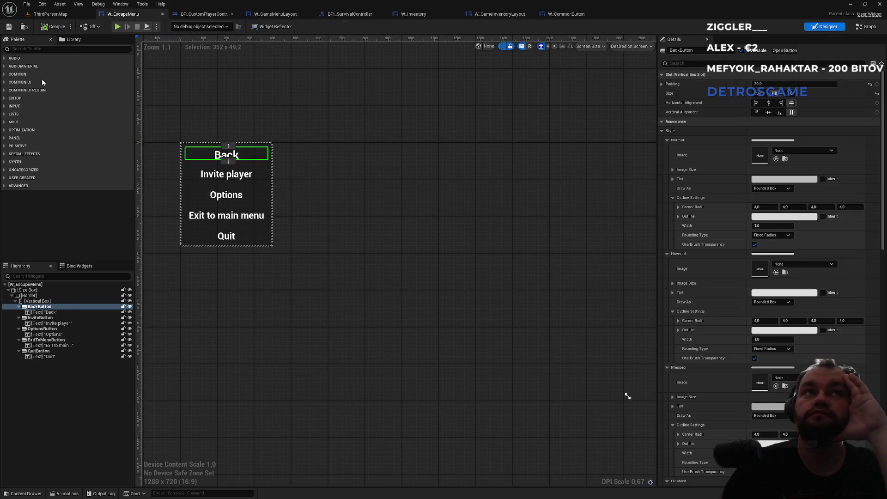
Add a W_CommonButton, found by searching 'commonbu', to the escape menu's Vertical Box.
click(34, 48)
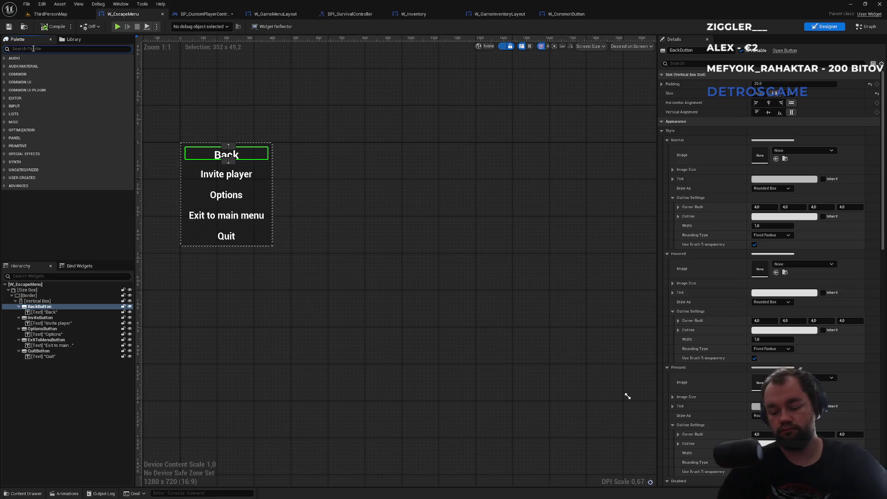
text(commonb)
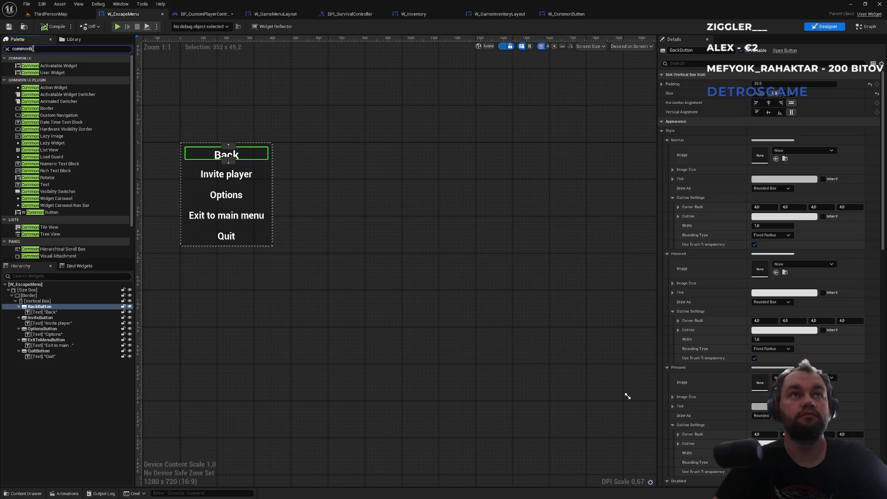
text(u)
mouse_move(42, 66)
mouse_down()
mouse_move(56, 227)
mouse_move(40, 303)
mouse_move(42, 363)
mouse_up()
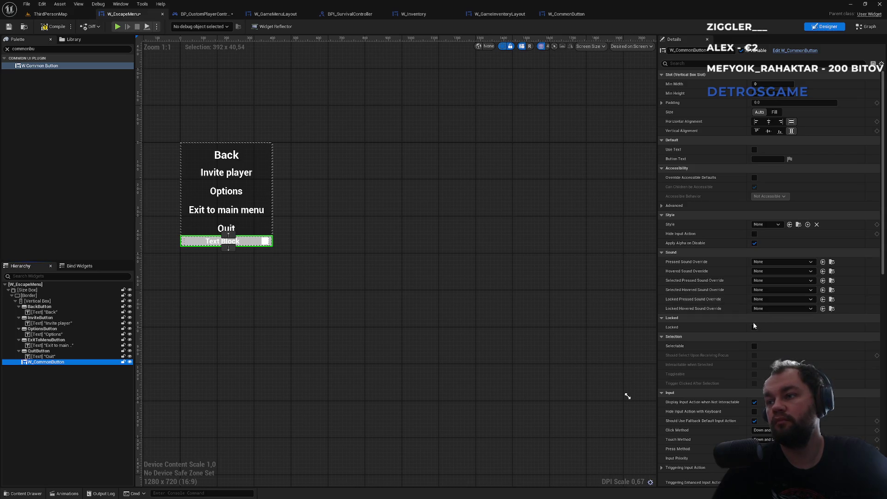
Set the button's Triggering Enhanced Input Action to IA_EscapeMenu and compile the widget.
scroll(750, 324, down, 1)
scroll(750, 323, down, 7)
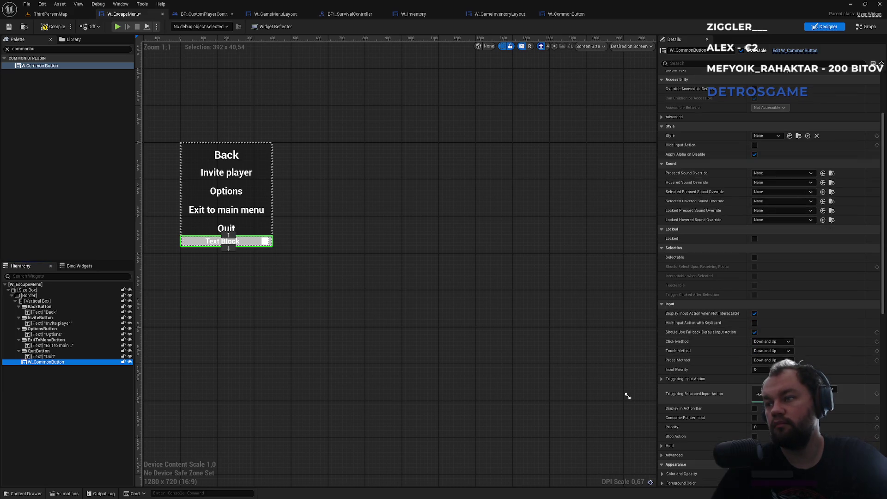
click(760, 394)
text(escape)
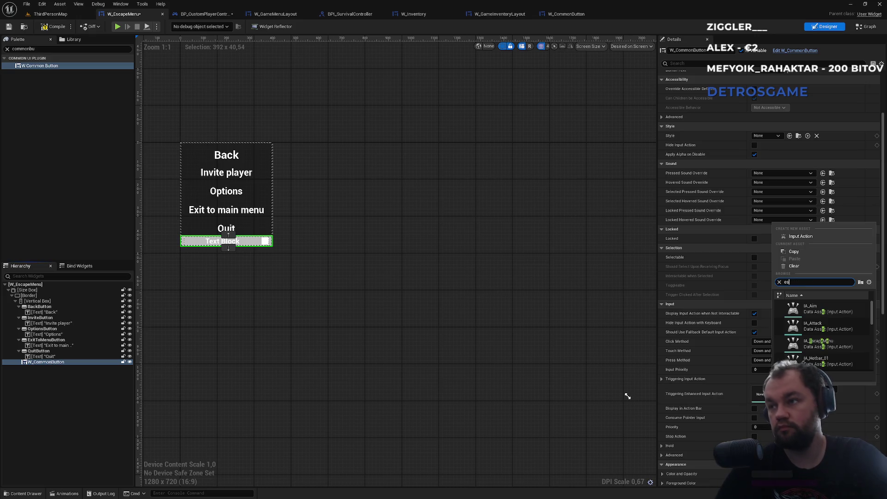
click(819, 309)
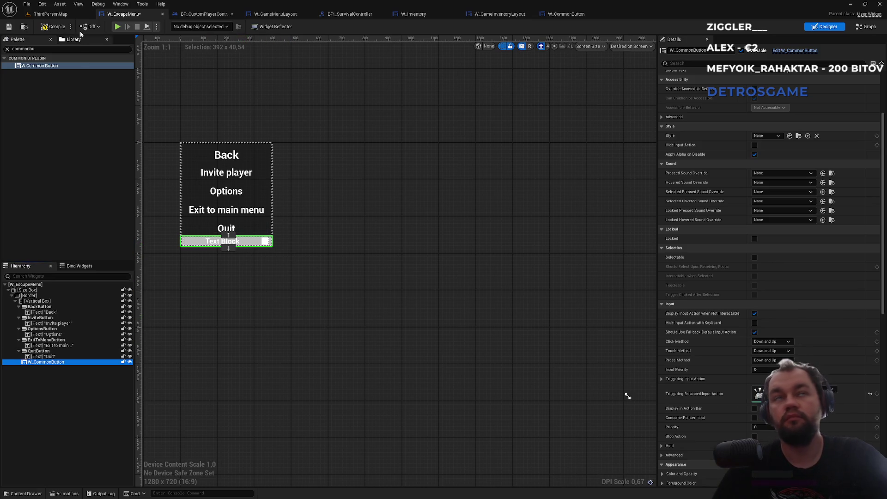
click(58, 24)
click(55, 15)
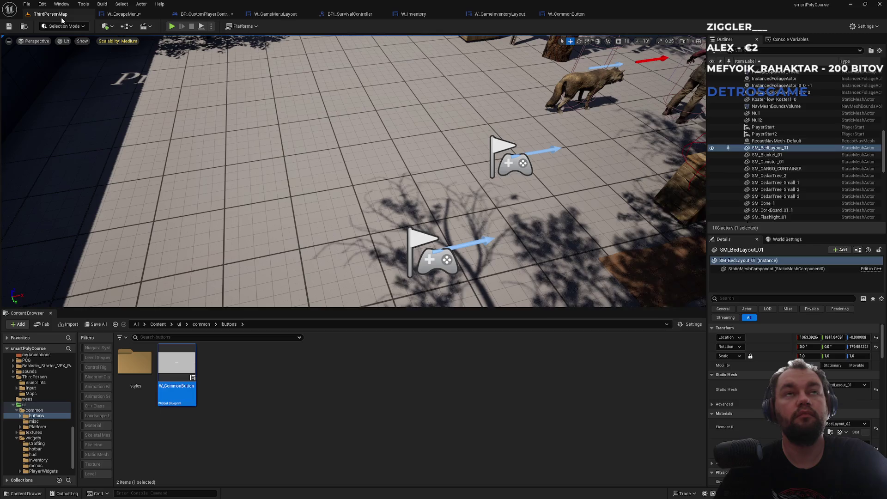
Play-test the game, open the escape menu and click the new button several times, then stop.
key(alt+p)
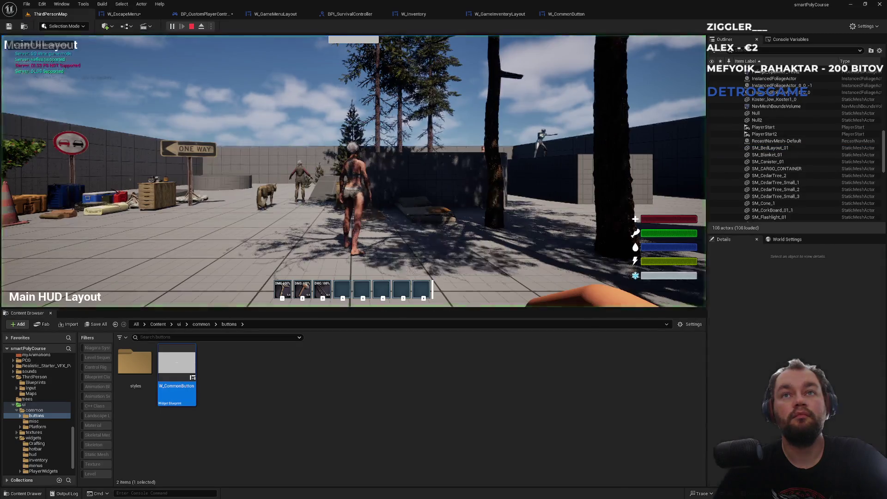
key(Escape)
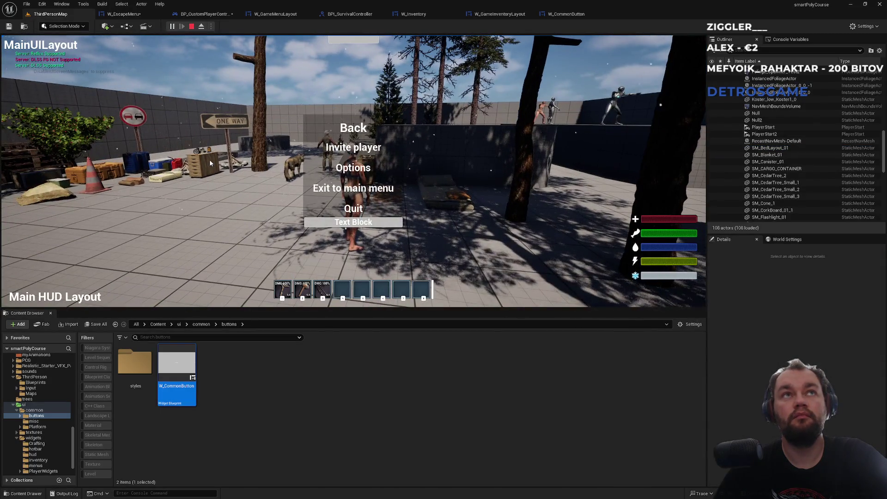
click(346, 225)
click(345, 226)
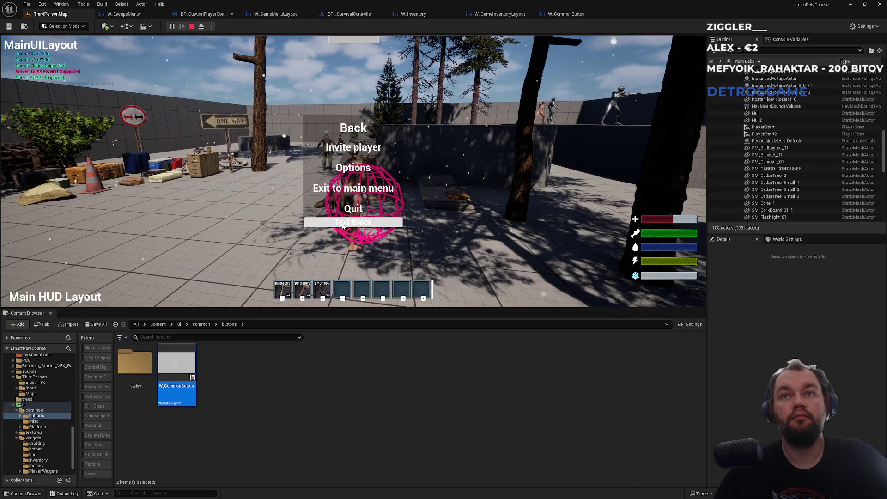
click(344, 226)
click(343, 225)
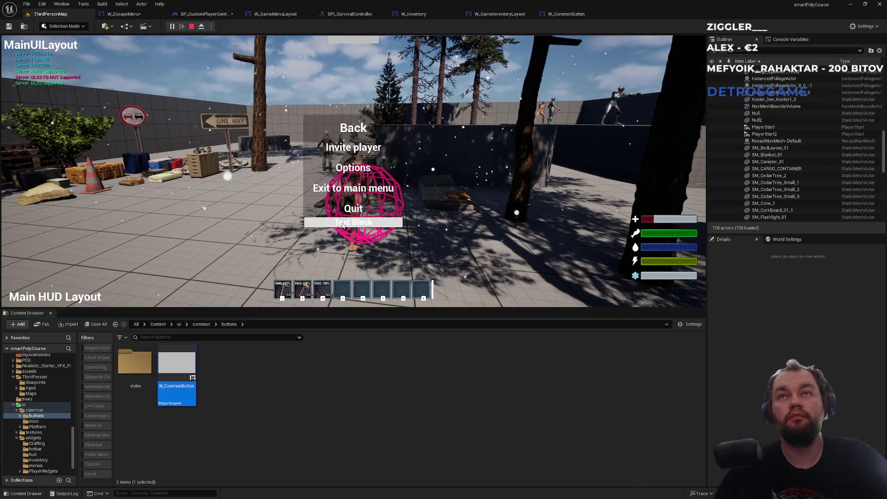
key(Escape)
Browse the asset tabs and open W_GameInventoryLayout's event graph.
click(567, 14)
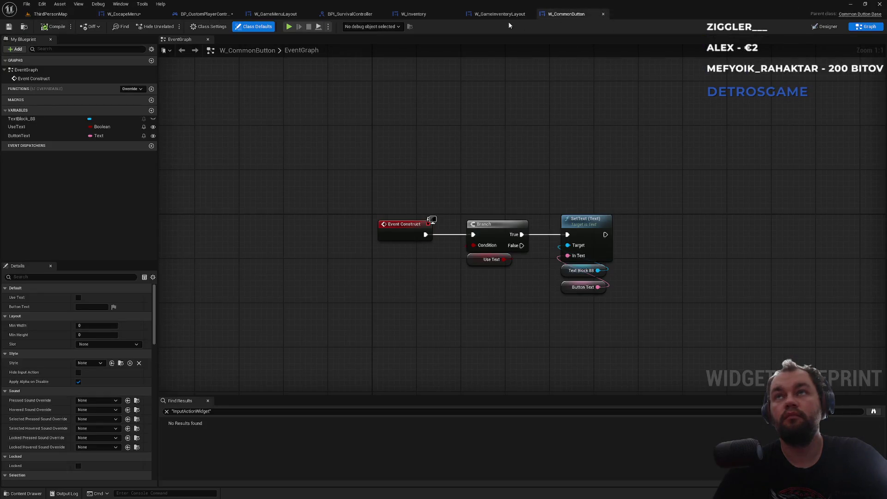
click(495, 17)
click(427, 15)
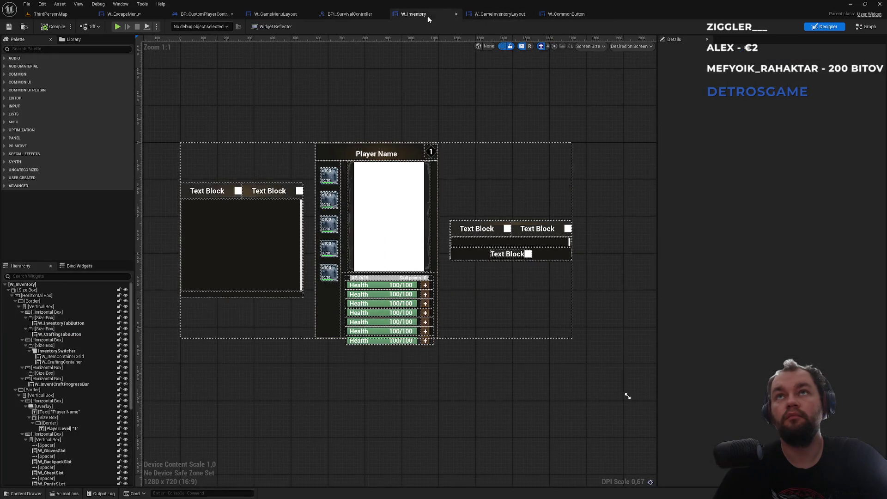
click(276, 15)
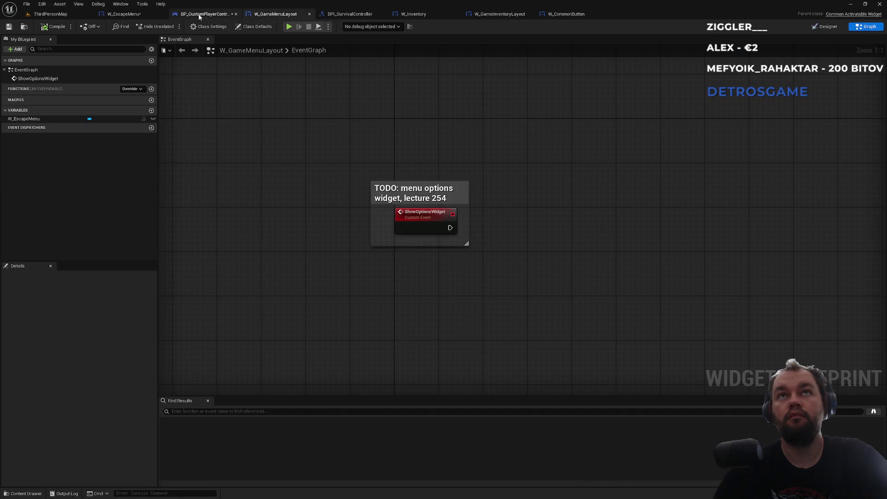
click(201, 14)
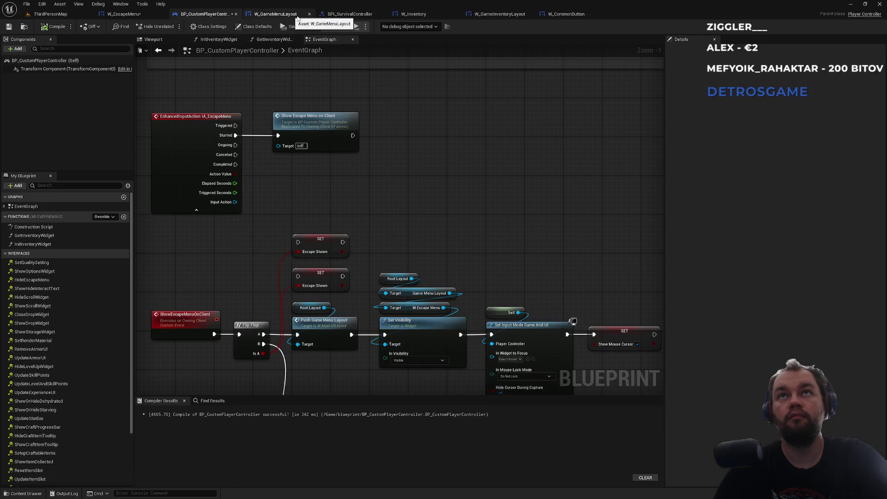
click(488, 14)
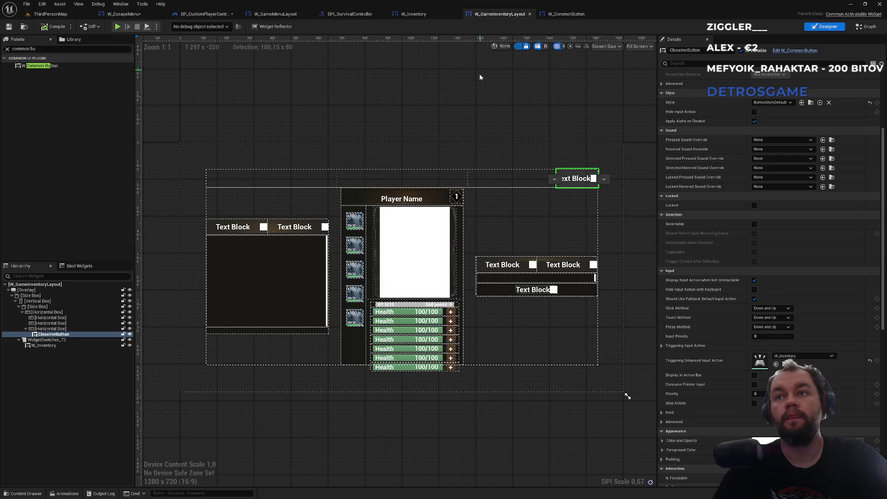
click(865, 27)
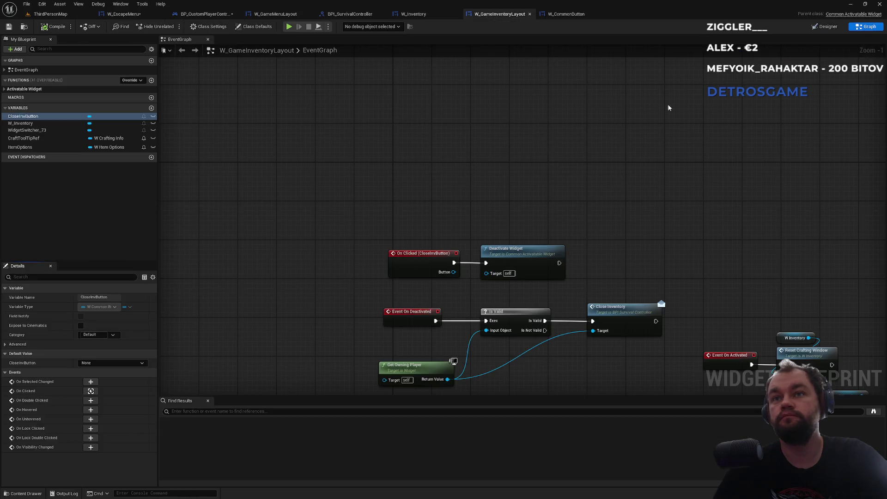
Box-select the On Clicked and Deactivate Widget nodes, then deselect them.
scroll(504, 181, up, 1)
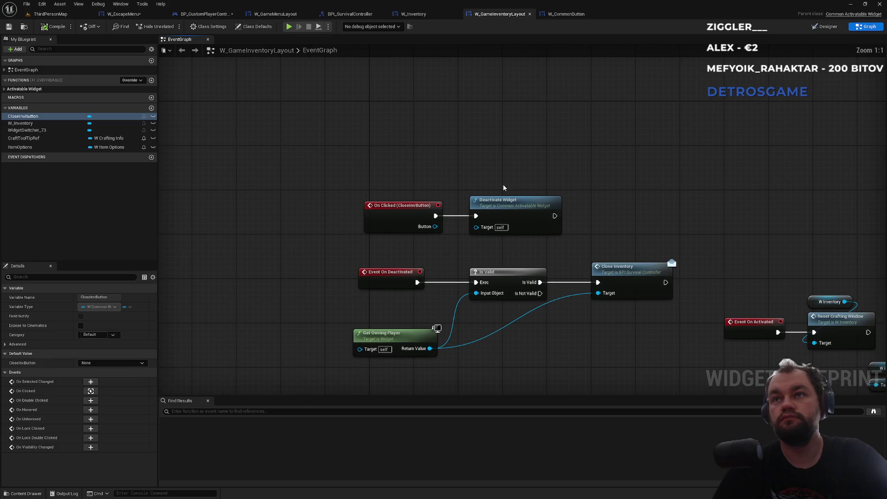
mouse_move(399, 180)
mouse_down()
mouse_move(525, 243)
mouse_move(462, 208)
mouse_move(399, 196)
mouse_move(407, 183)
mouse_up()
click(527, 247)
click(410, 179)
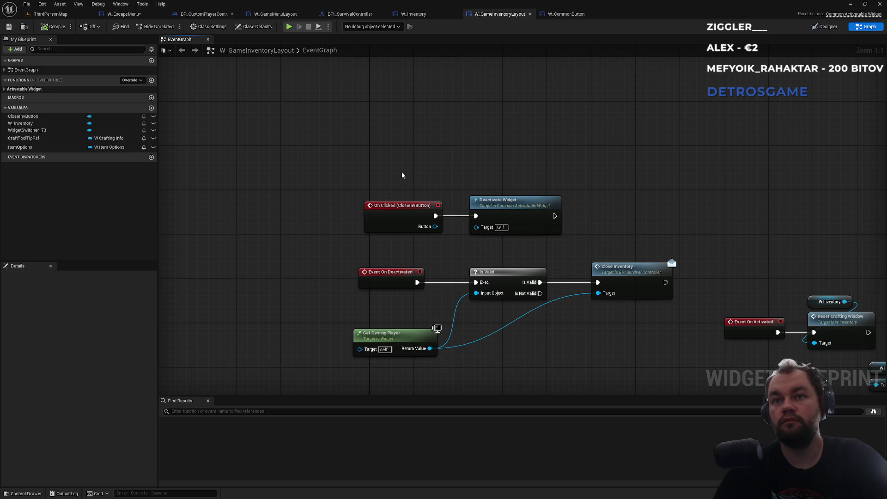
mouse_move(402, 175)
mouse_down()
mouse_move(536, 251)
mouse_move(477, 237)
mouse_move(398, 170)
mouse_move(451, 226)
mouse_move(526, 251)
mouse_up()
click(535, 250)
click(526, 251)
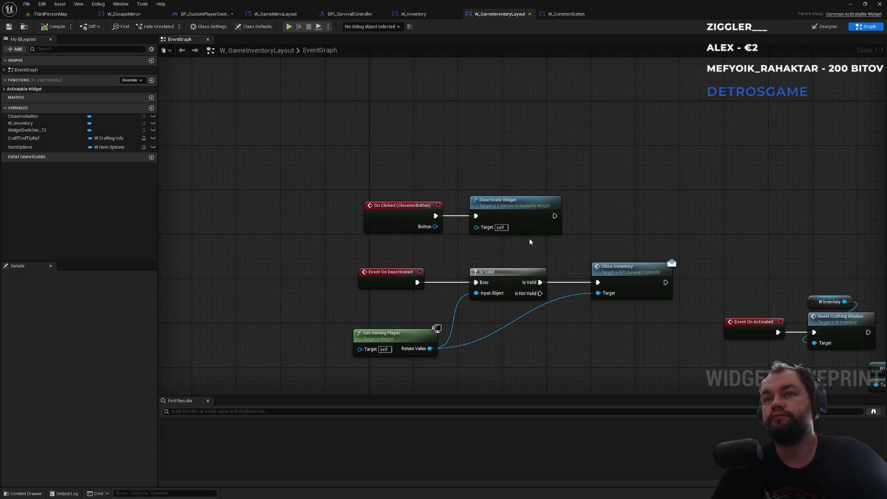
Pan to the crafting comment block and open the CloseInventory interface function.
drag(514, 245, 416, 216)
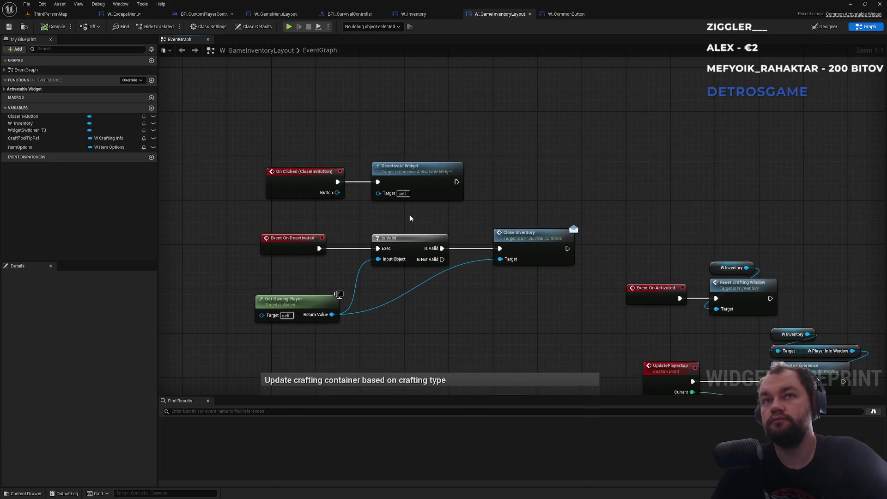
drag(457, 230, 505, 107)
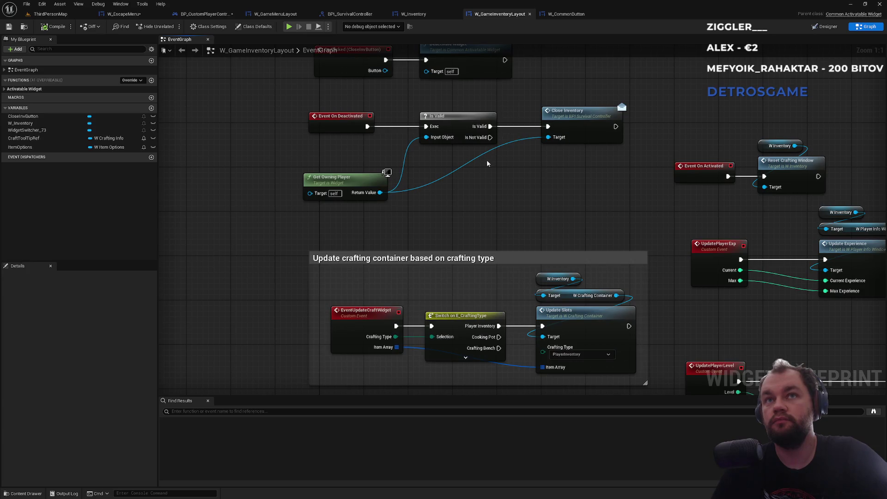
double_click(572, 125)
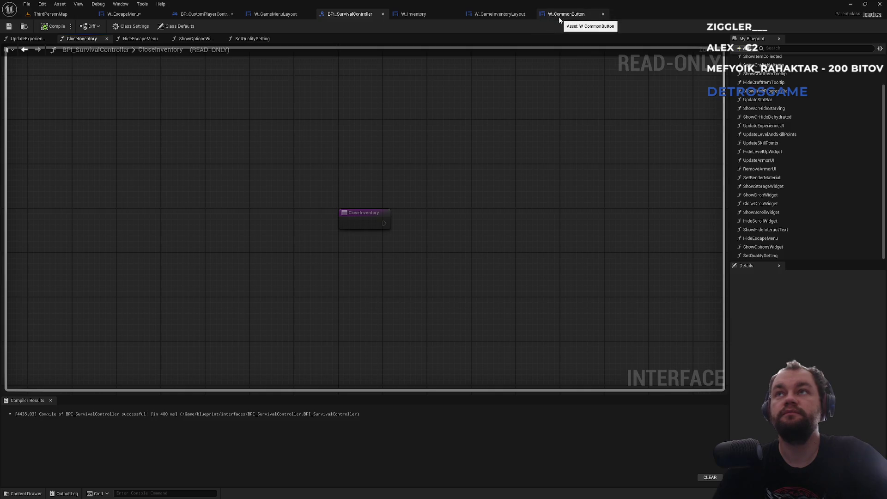
Inspect BP_CustomPlayerController's Show / Hide inventory Branch and Set Input Mode UI Only nodes, then go back to W_CommonButton.
click(200, 14)
scroll(297, 201, down, 6)
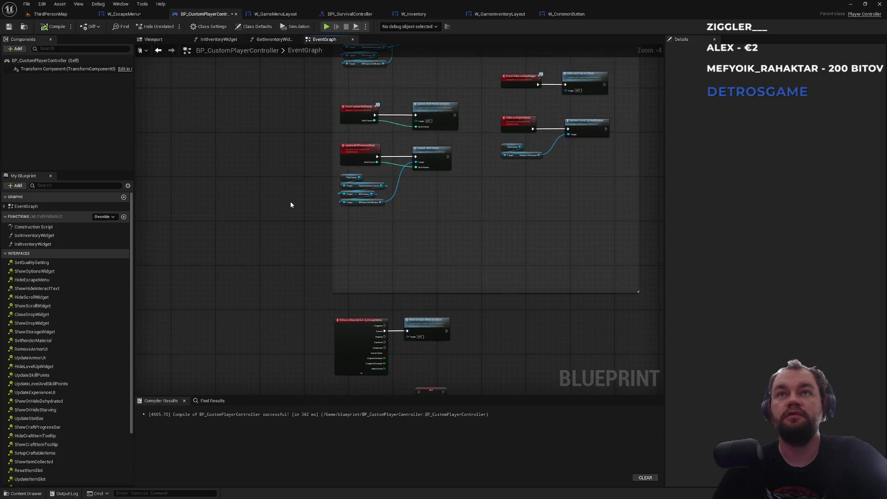
scroll(290, 201, up, 3)
scroll(320, 323, down, 1)
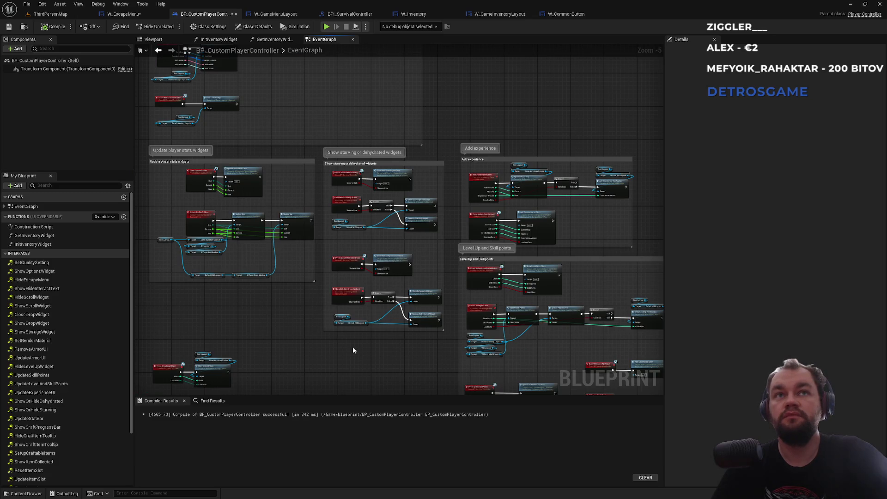
mouse_move(282, 331)
mouse_down()
mouse_move(382, 193)
mouse_move(439, 252)
mouse_up()
scroll(438, 252, down, 2)
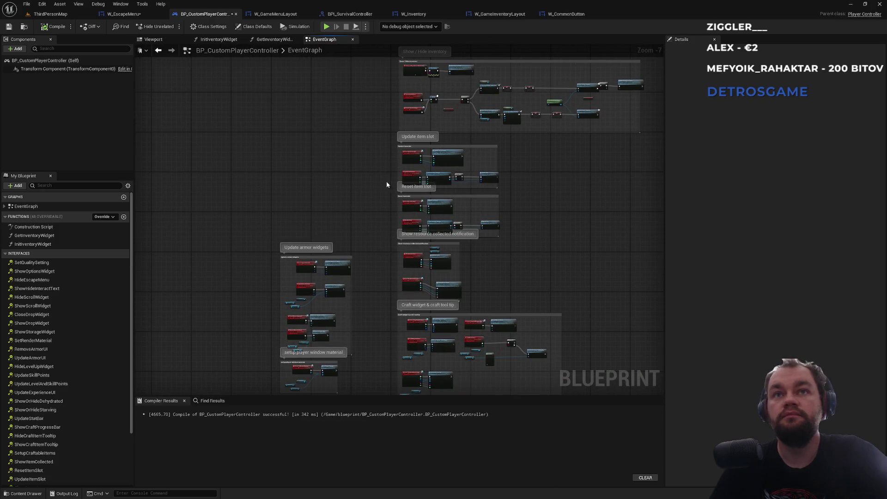
mouse_move(411, 223)
mouse_down()
mouse_move(256, 230)
mouse_move(466, 329)
mouse_up()
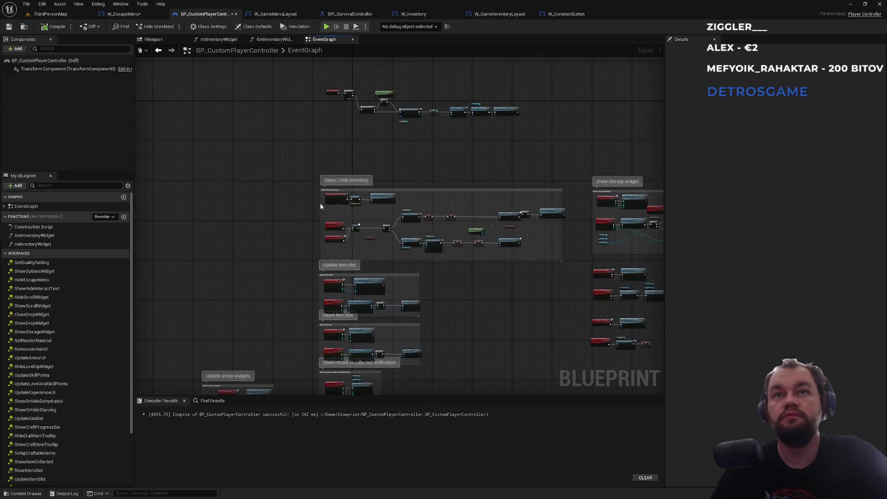
scroll(326, 206, up, 7)
drag(334, 244, 316, 213)
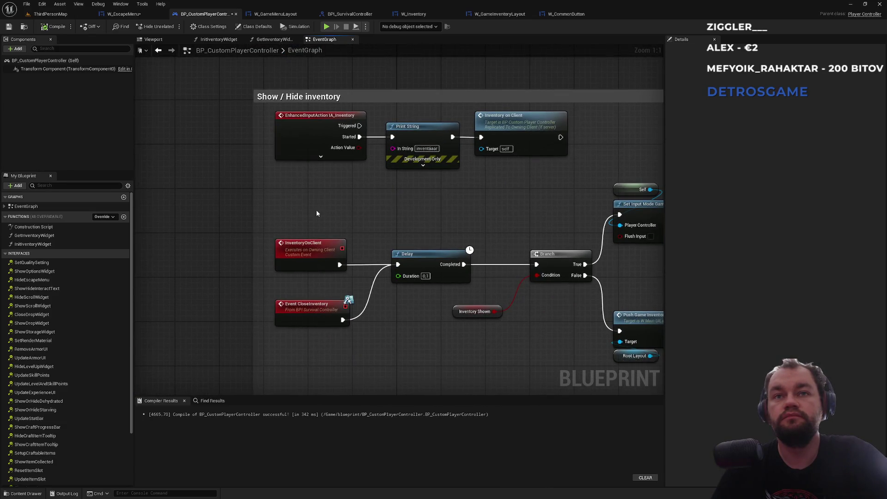
drag(418, 271, 309, 251)
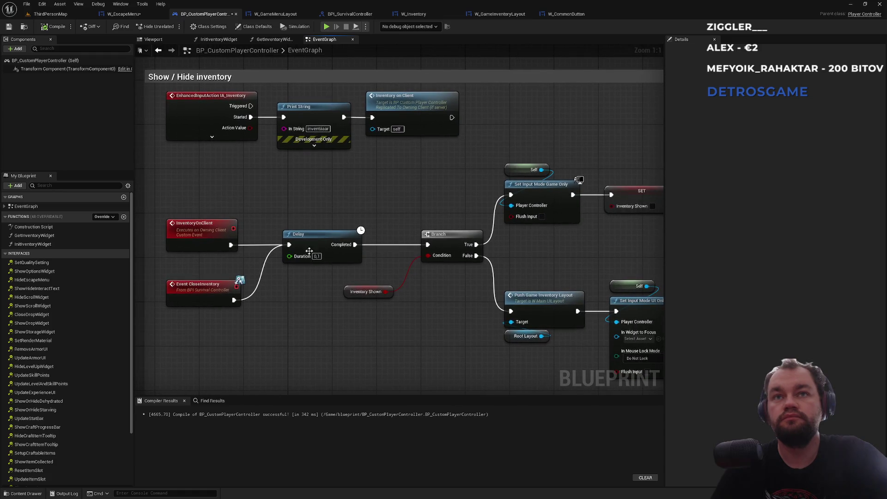
drag(424, 231, 337, 213)
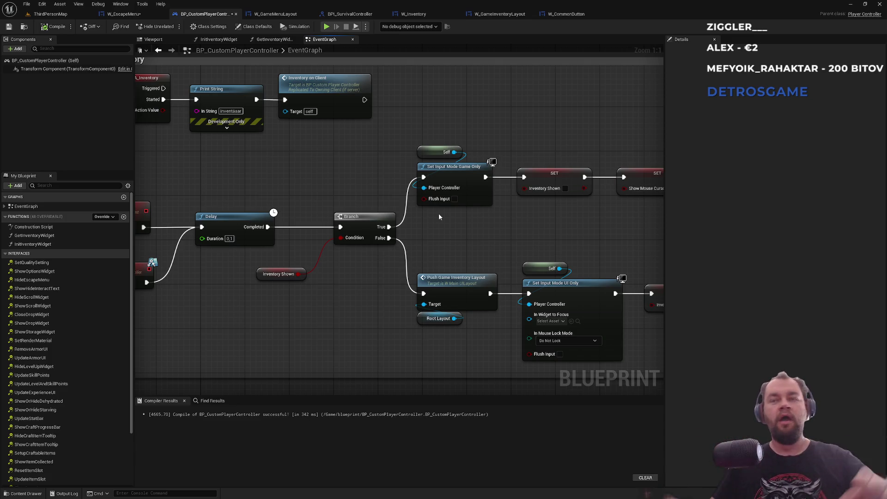
click(566, 14)
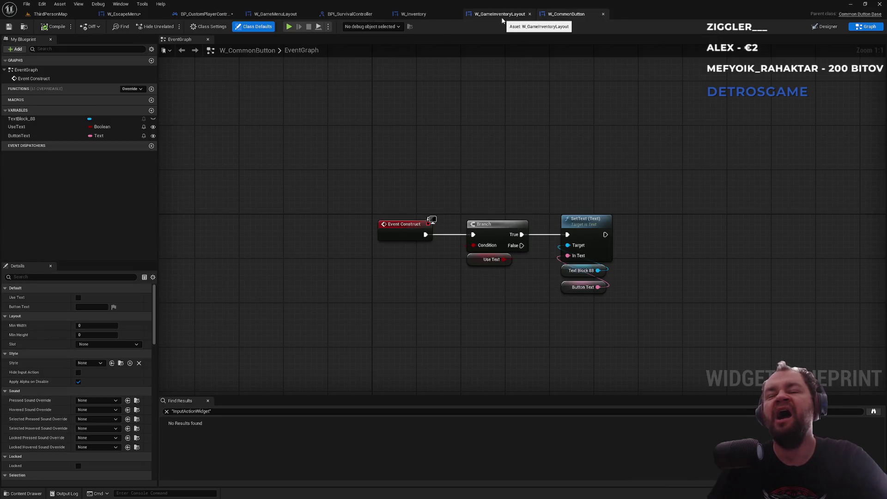
Rename the new common button in W_EscapeMenu to BackButtonCustom.
click(138, 16)
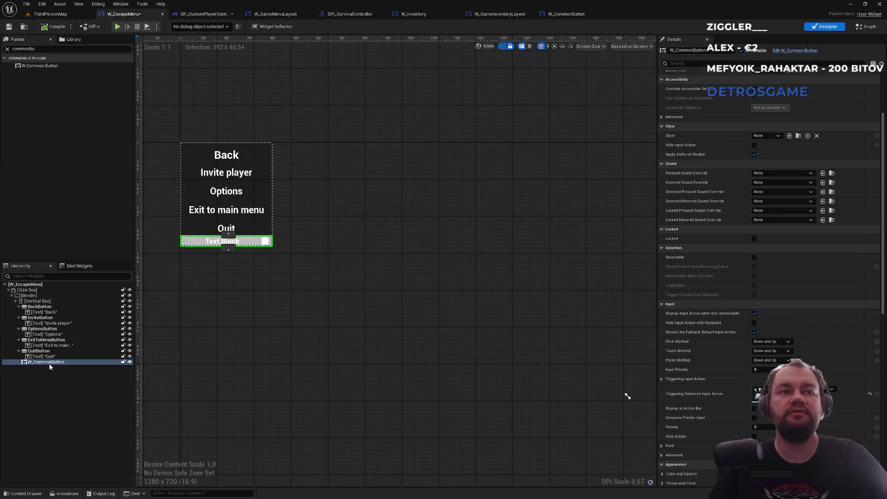
click(699, 51)
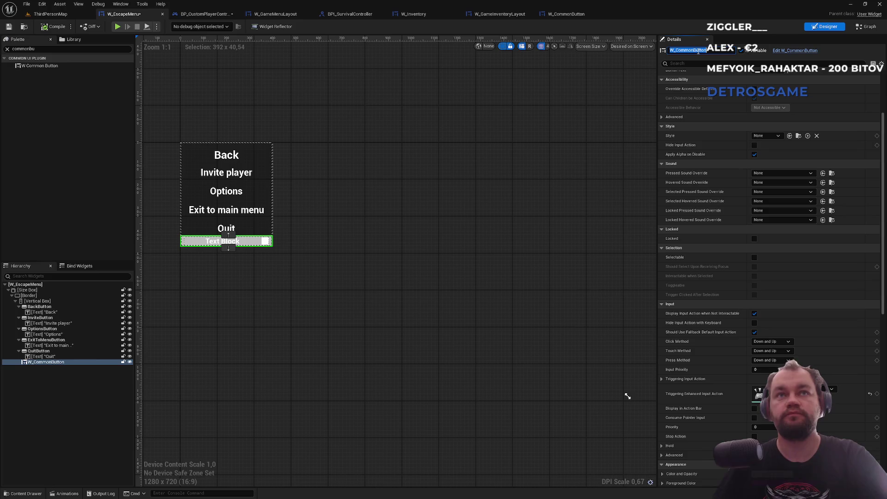
text(Ba)
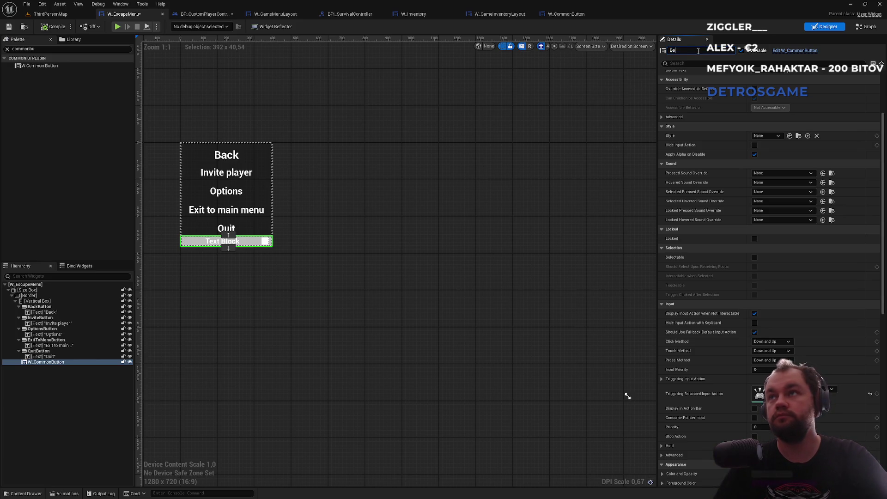
text(ckButtonCustom)
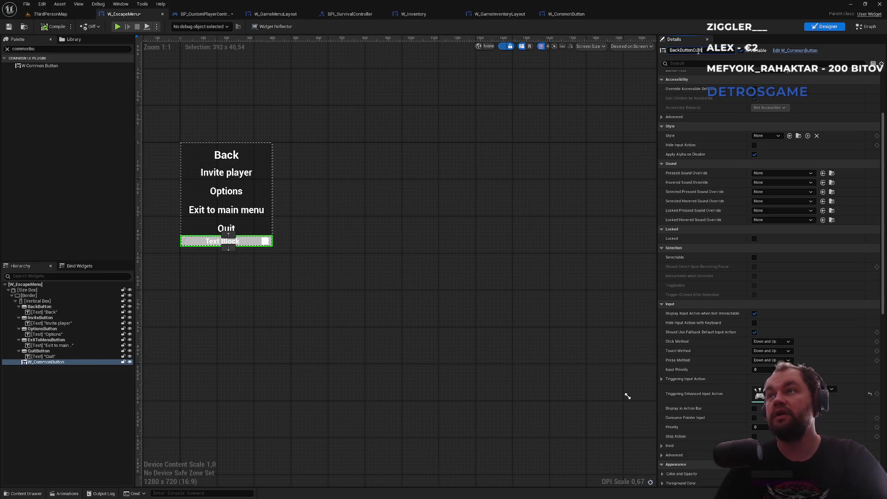
key(Return)
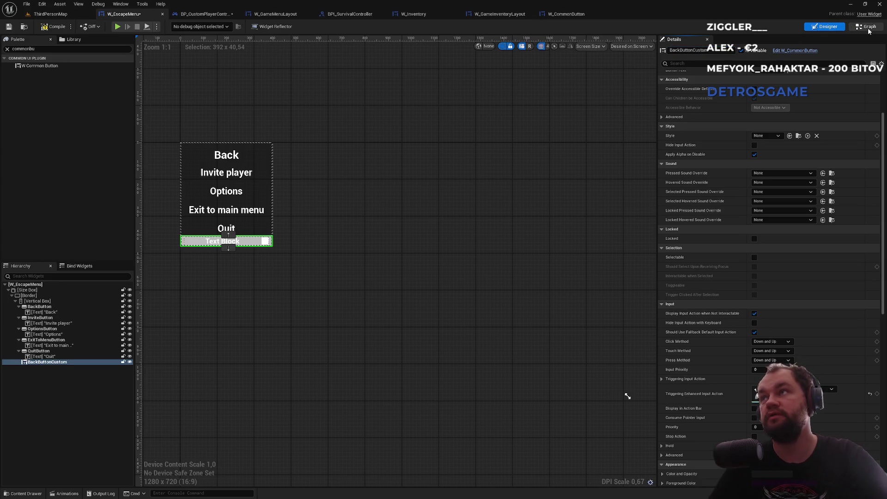
Compile W_EscapeMenu and add an On Clicked event for BackButtonCustom below the others.
click(866, 27)
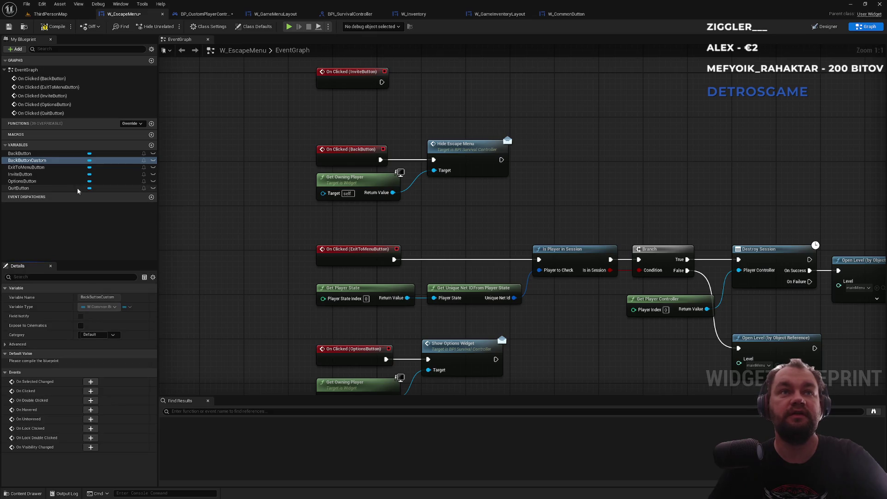
click(53, 26)
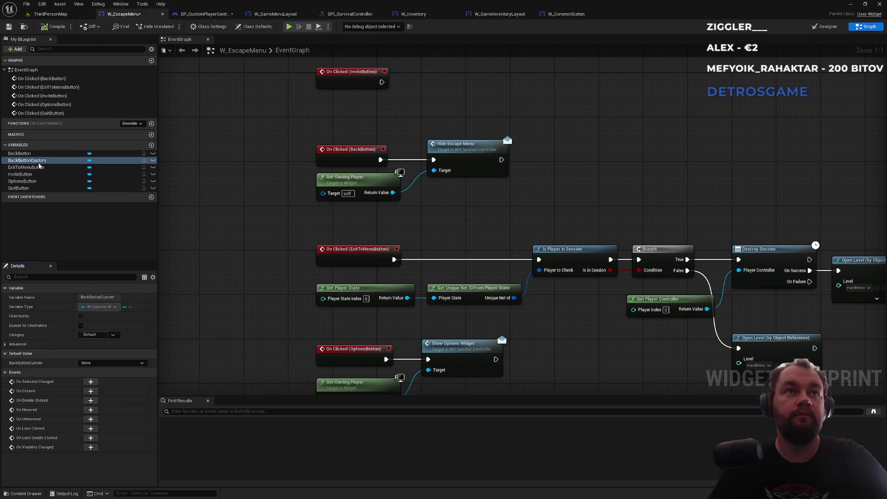
click(90, 391)
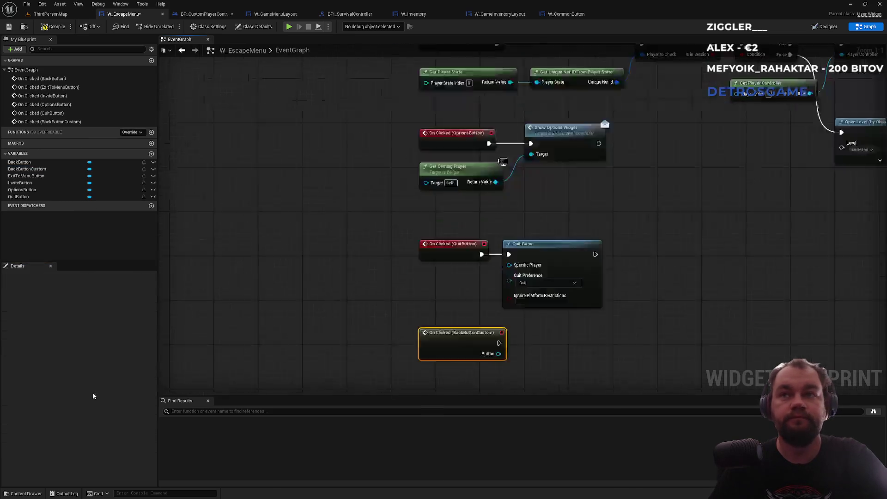
mouse_move(522, 210)
mouse_down()
mouse_move(524, 272)
mouse_move(464, 313)
mouse_up()
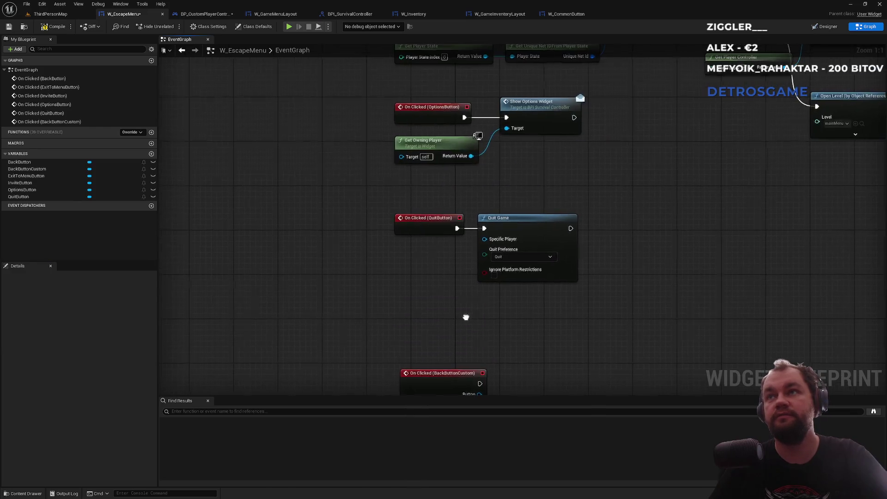
scroll(468, 139, down, 3)
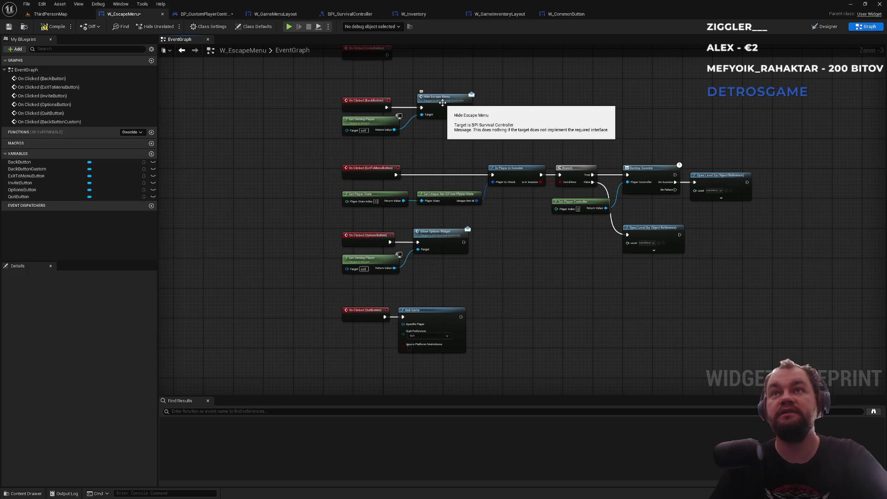
Paste copies of Get Owning Player and Hide Escape Menu, wire them to BackButtonCustom's click, and compile.
click(387, 119)
ctrl+click(437, 106)
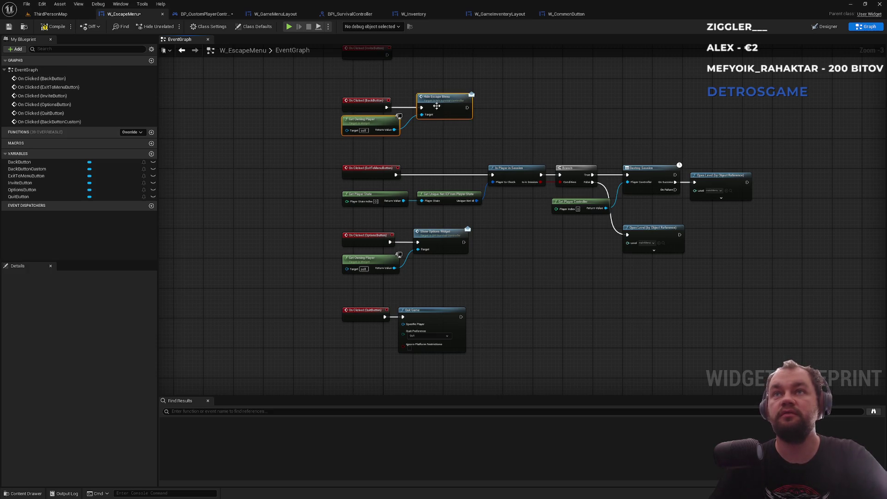
scroll(505, 279, down, 5)
key(ctrl+v)
drag(410, 288, 476, 317)
click(461, 239)
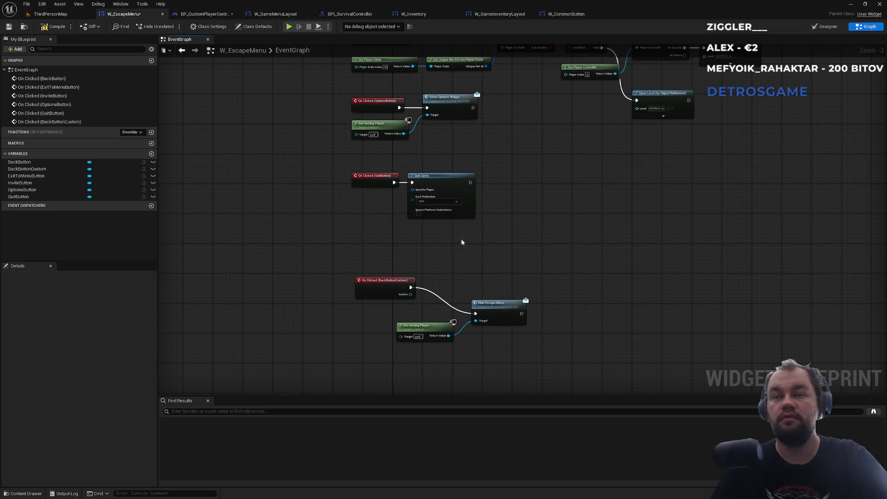
click(52, 27)
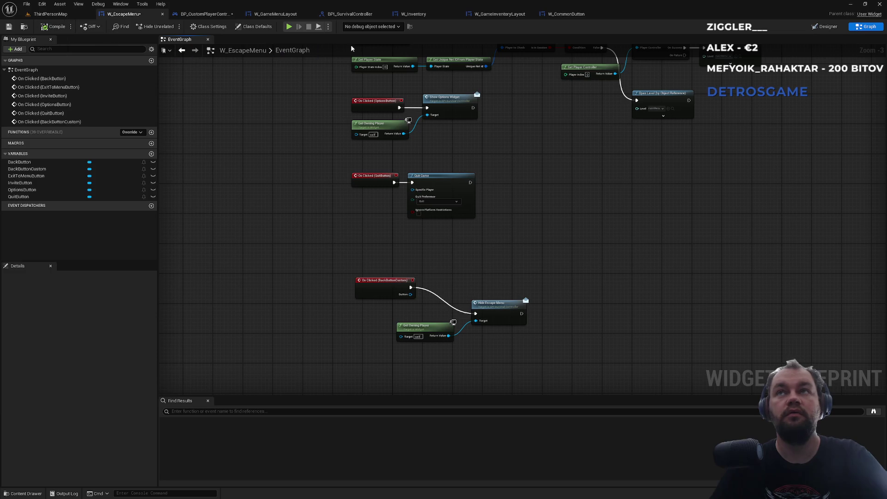
Look through the W_CommonButton, W_GameInventoryLayout and W_Inventory graphs.
click(558, 16)
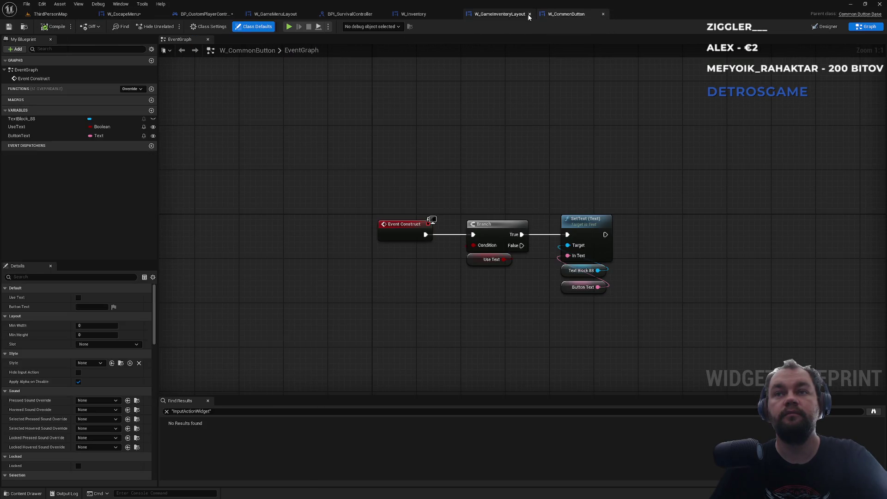
click(510, 15)
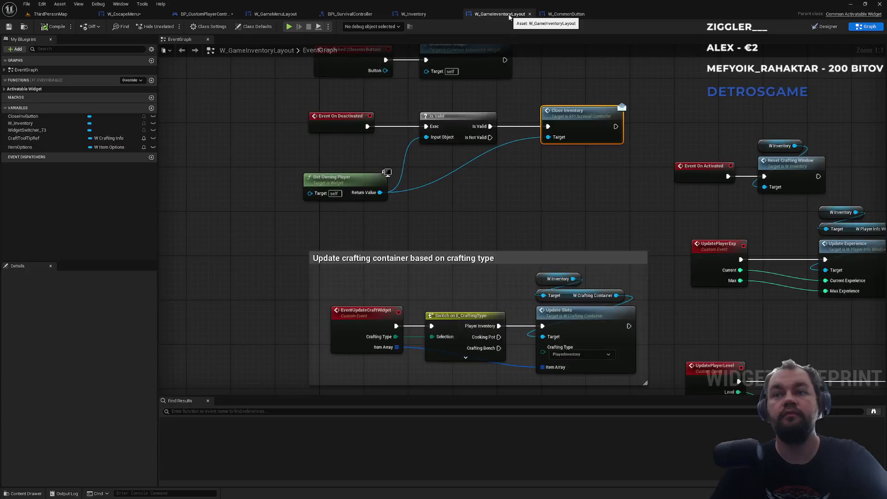
click(432, 15)
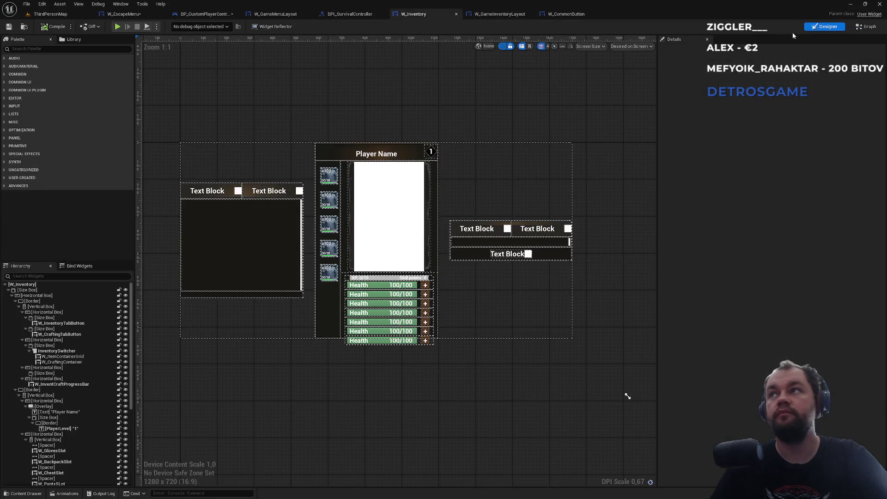
click(867, 27)
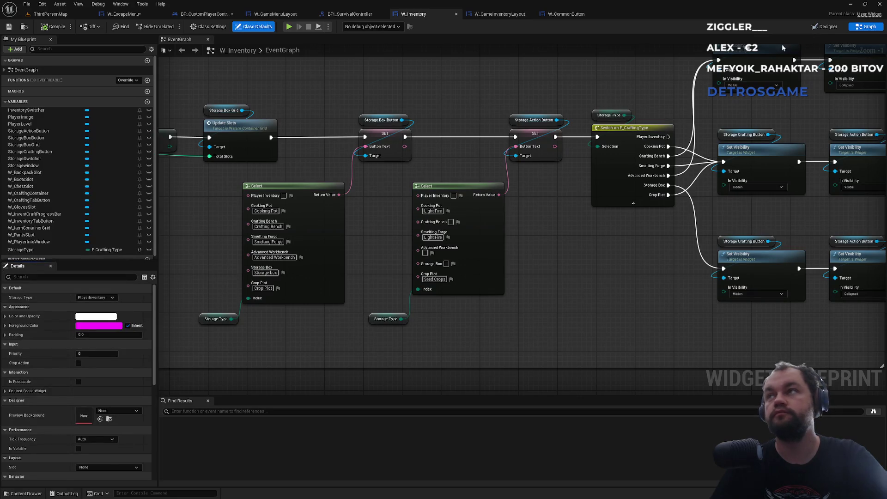
Examine W_GameInventoryLayout's Get Owning Player, Is Valid and Close Inventory nodes.
click(493, 15)
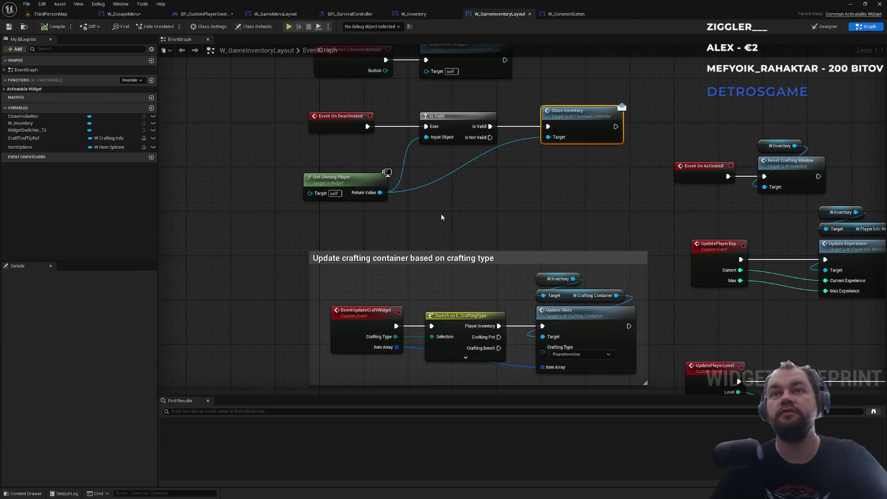
click(359, 262)
click(475, 281)
mouse_move(531, 227)
mouse_down()
mouse_move(394, 254)
mouse_move(379, 213)
mouse_move(448, 302)
mouse_up()
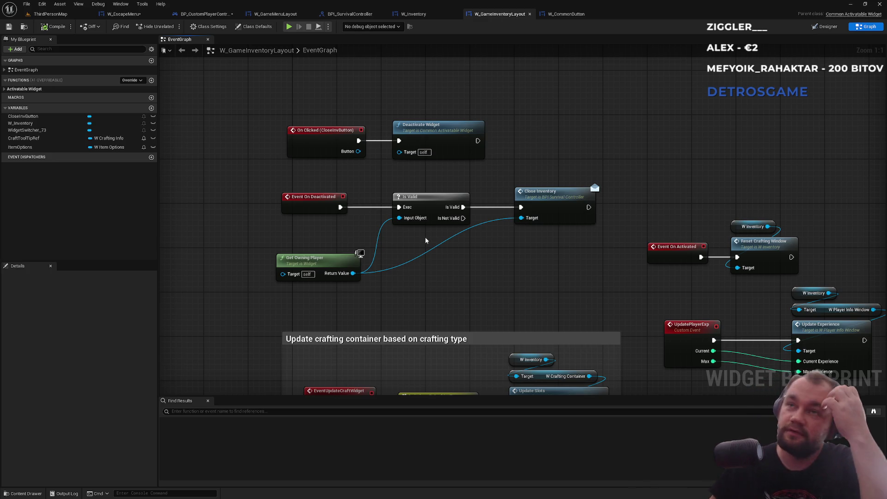
mouse_move(495, 255)
mouse_down()
mouse_move(497, 266)
mouse_move(517, 132)
mouse_move(348, 255)
mouse_move(434, 255)
mouse_up()
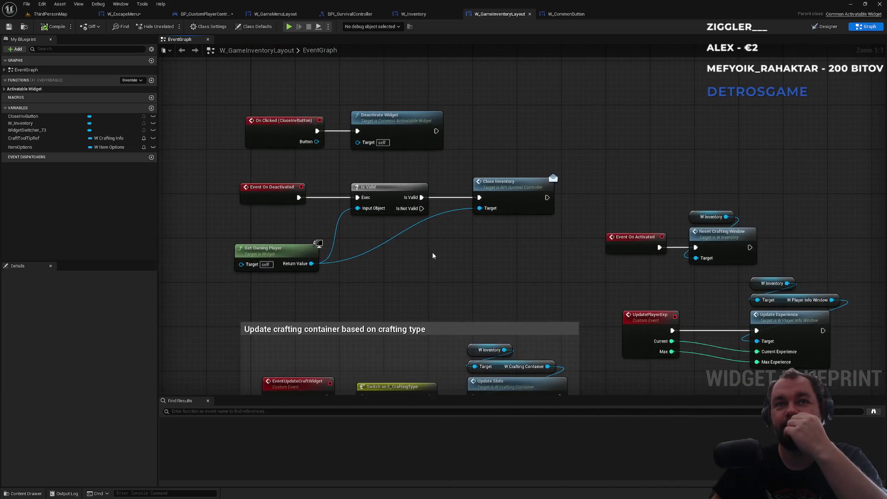
Nudge the inventory layout's Event On Deactivated and On Clicked (CloseInvButton) nodes slightly left.
mouse_move(281, 106)
mouse_down()
mouse_move(342, 136)
mouse_move(414, 129)
mouse_up()
click(419, 163)
drag(281, 190, 276, 190)
click(280, 159)
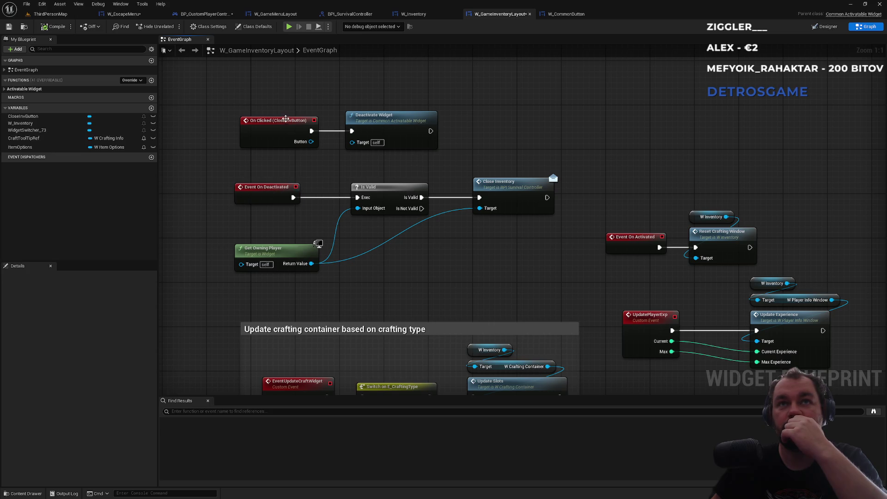
drag(276, 127, 270, 127)
click(313, 169)
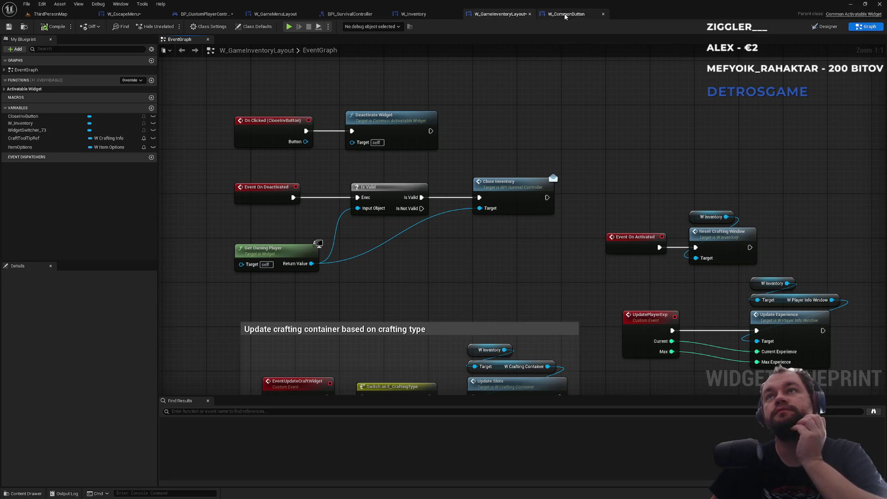
Check W_GameMenuLayout and the player controller's CloseInventory event.
click(276, 18)
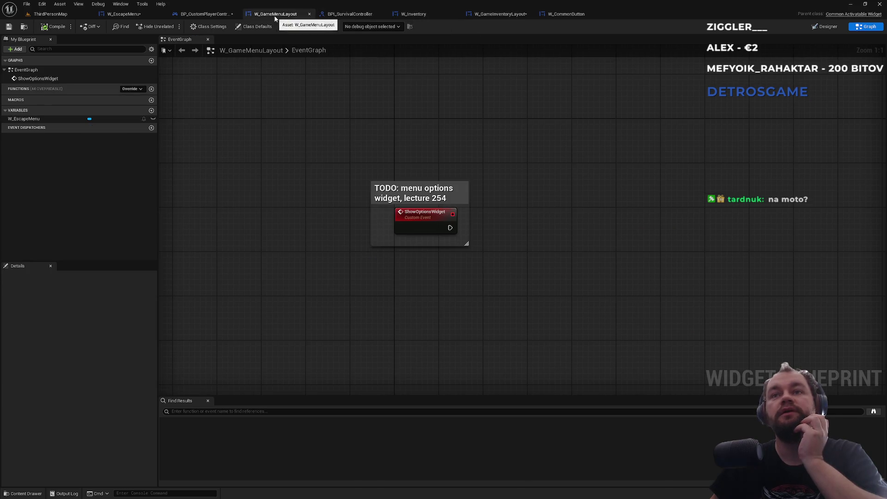
click(204, 13)
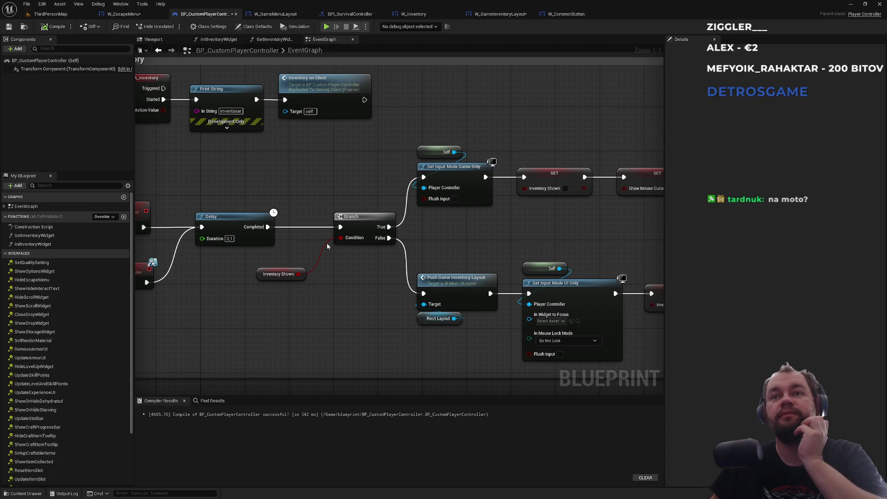
mouse_move(301, 182)
mouse_down()
mouse_move(426, 164)
mouse_move(459, 195)
mouse_up()
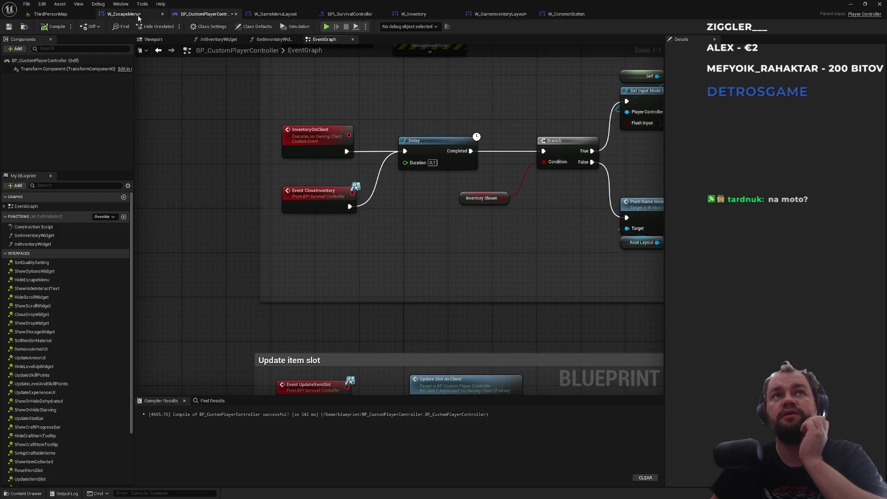
In W_EscapeMenu, move the Hide Escape Menu node slightly down.
click(124, 14)
click(498, 274)
drag(498, 277, 499, 281)
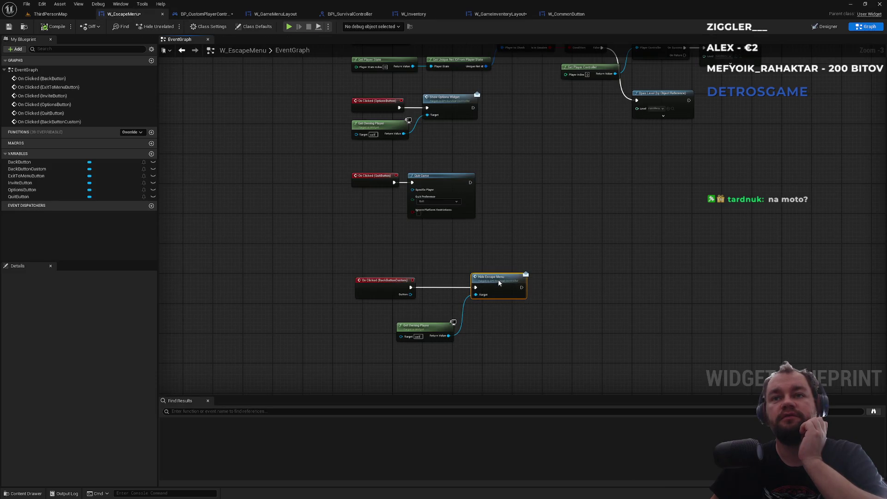
Insert an Is Valid check on Get Owning Player between BackButtonCustom's click and Hide Escape Menu.
drag(421, 336, 383, 321)
click(488, 348)
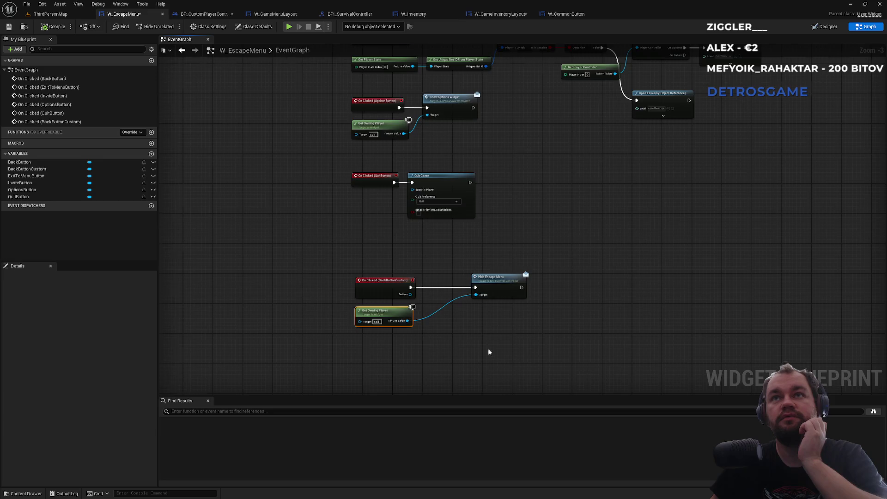
scroll(488, 348, up, 3)
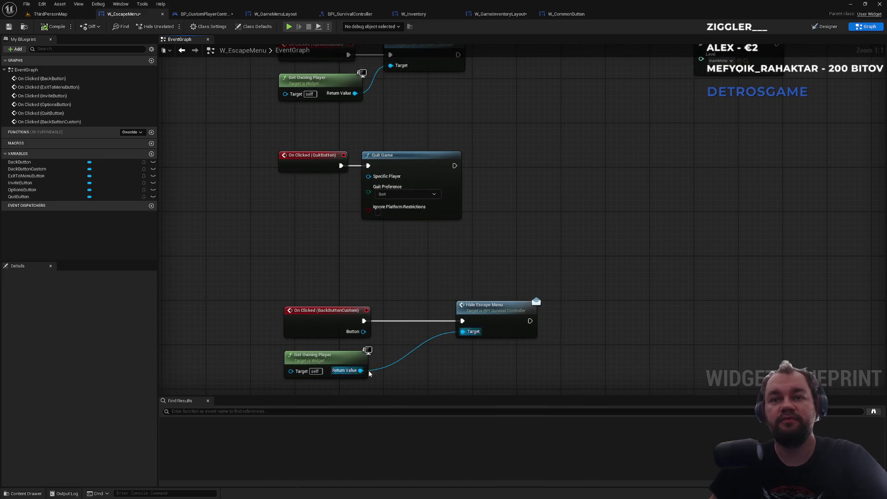
mouse_move(360, 370)
mouse_down()
mouse_move(455, 382)
mouse_move(440, 373)
mouse_up()
text(valid)
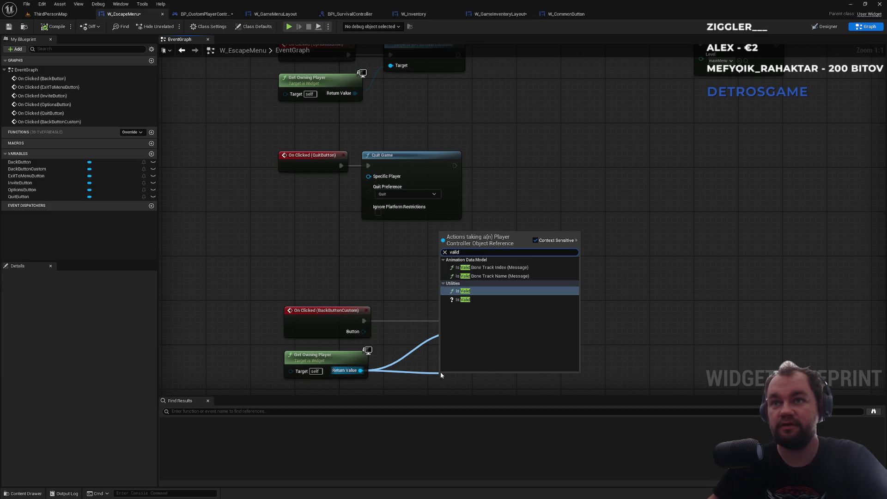
key(Down)
key(Return)
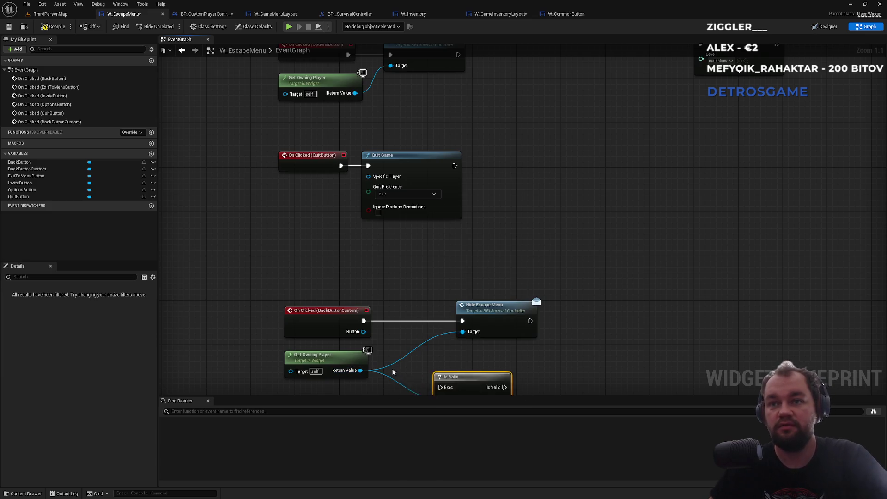
drag(442, 298, 365, 232)
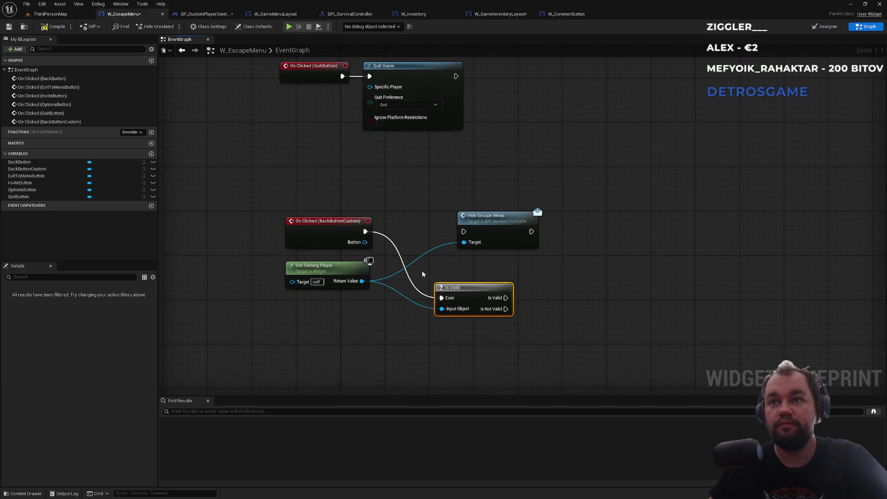
drag(505, 298, 464, 231)
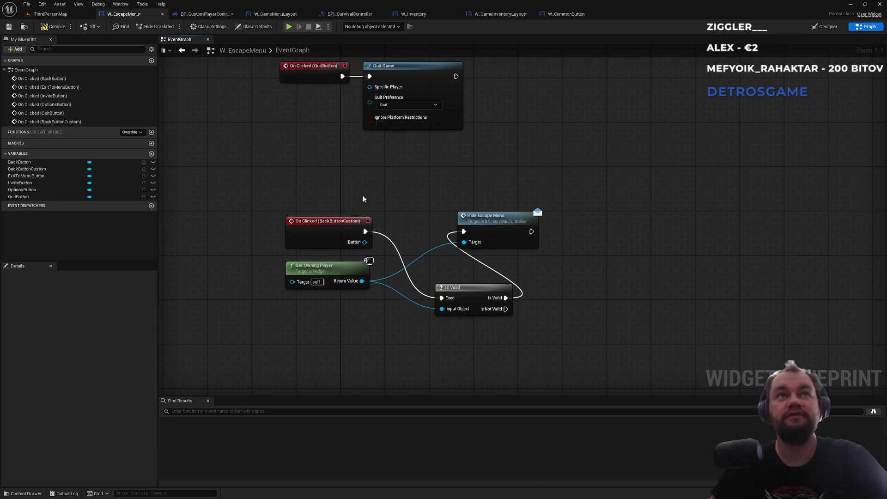
Compile W_EscapeMenu, save all assets, and return to ThirdPersonMap.
click(56, 28)
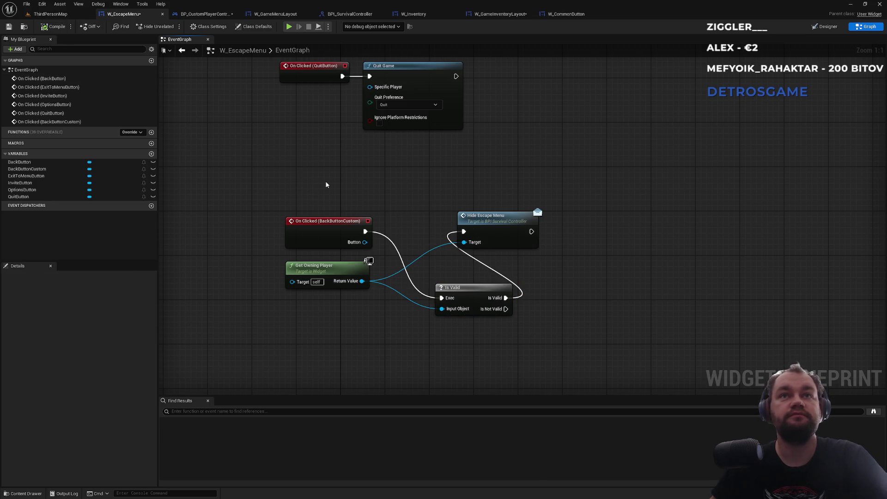
key(ctrl+shift+s)
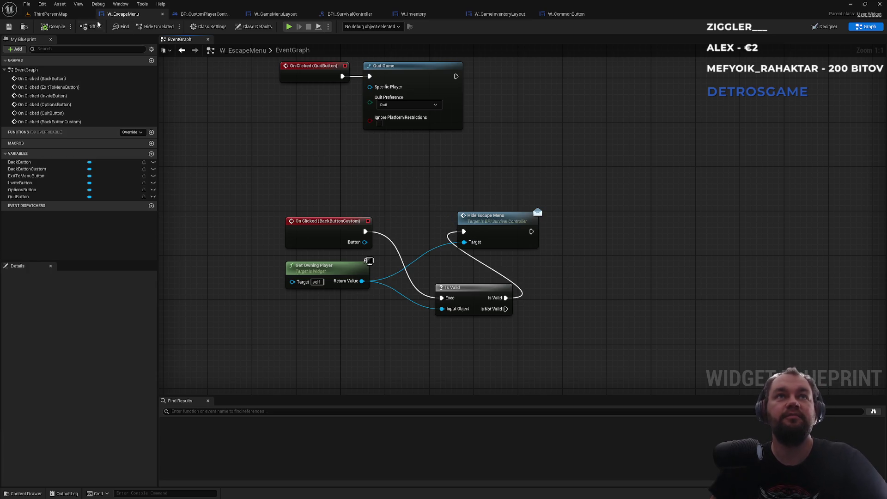
click(62, 17)
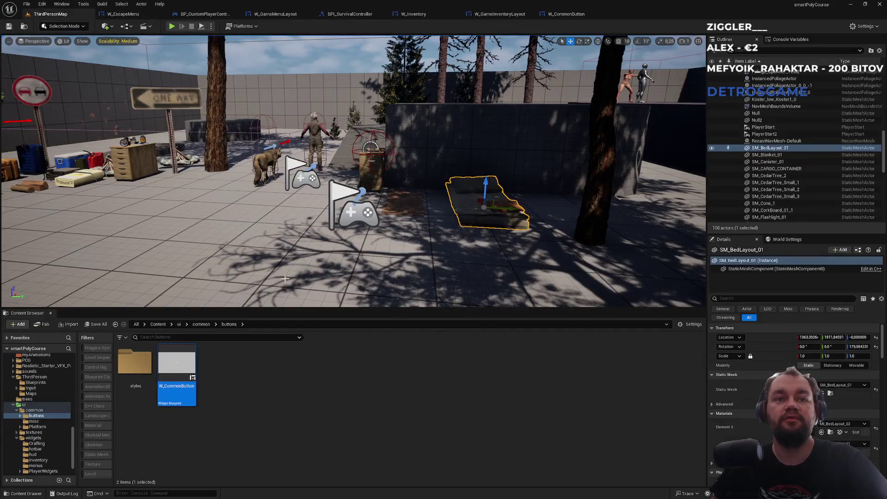
Start Play-in-Editor, toggle the escape menu with Tab, and go fullscreen with F11.
click(157, 324)
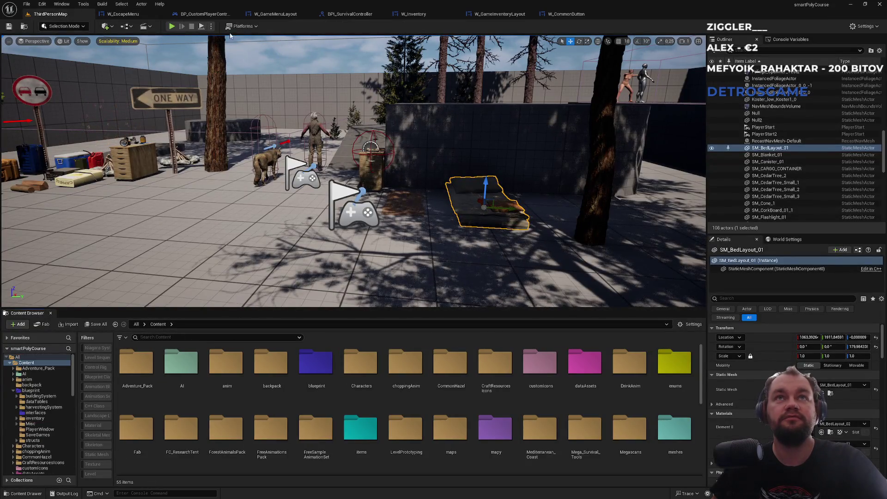
click(172, 27)
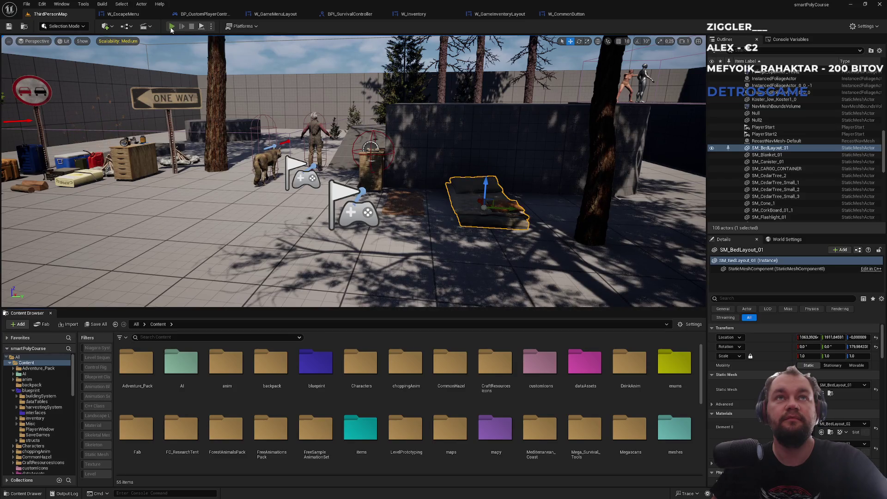
key(Tab)
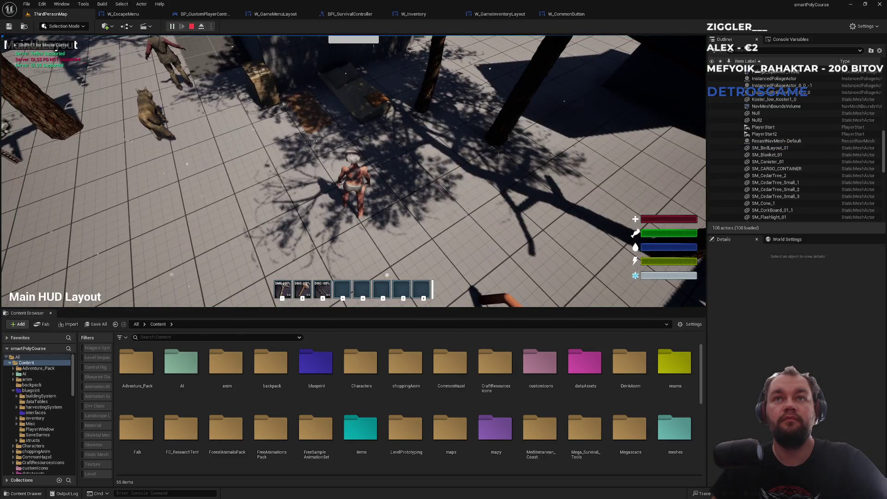
key(Tab)
key(Tab)
key(Tab)
key(F11)
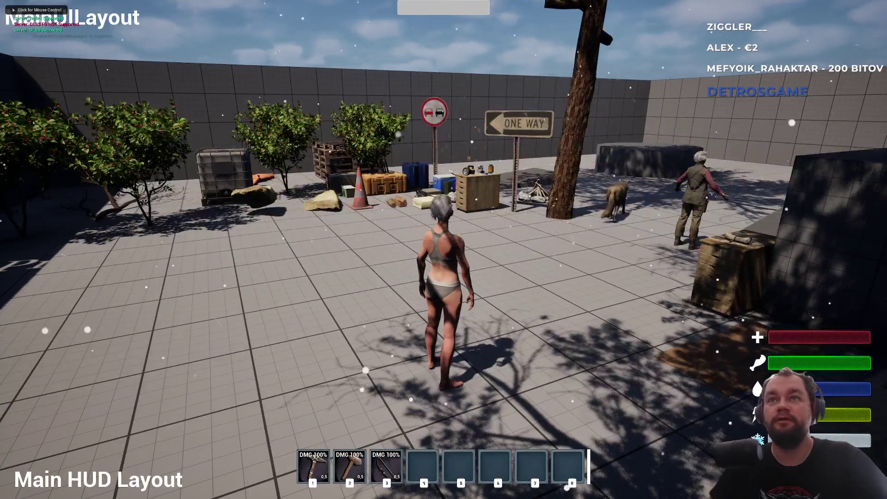
Open the escape menu, exit to the main menu, start Singleplayer, then pause and end the session.
key(Tab)
key(Tab)
key(Tab)
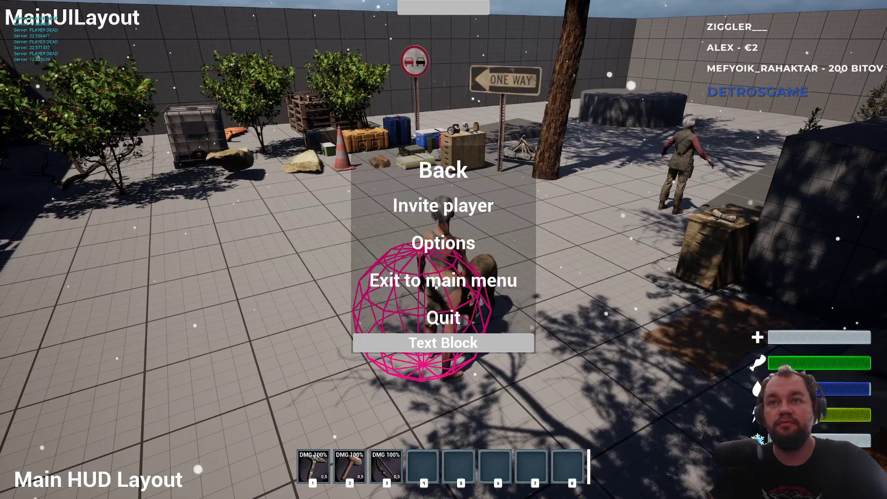
click(435, 286)
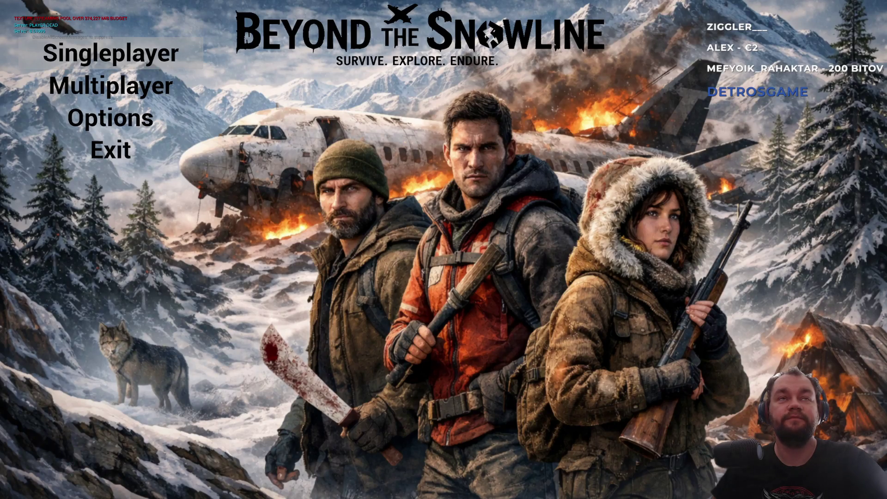
click(110, 53)
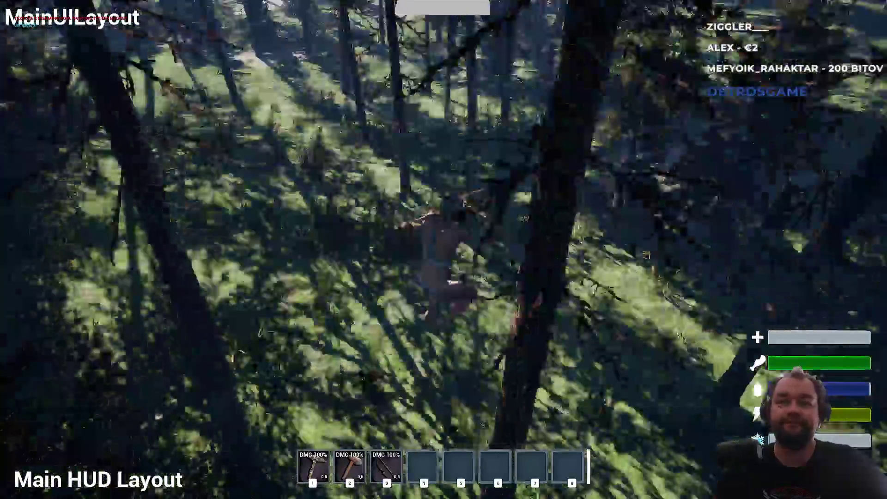
key(Escape)
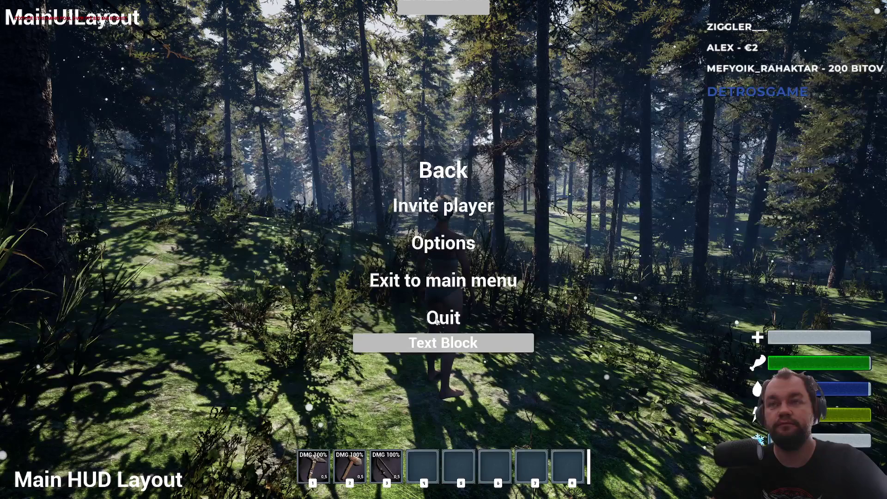
click(437, 321)
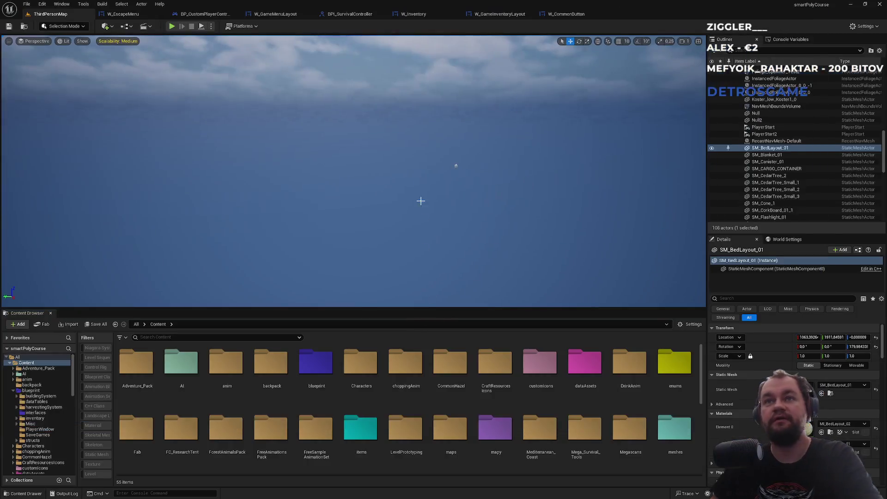
Flip through W_CommonButton, ThirdPersonMap, BP_CustomPlayerController, W_EscapeMenu and BPI_SurvivalController, ending on W_Inventory's graph.
click(566, 13)
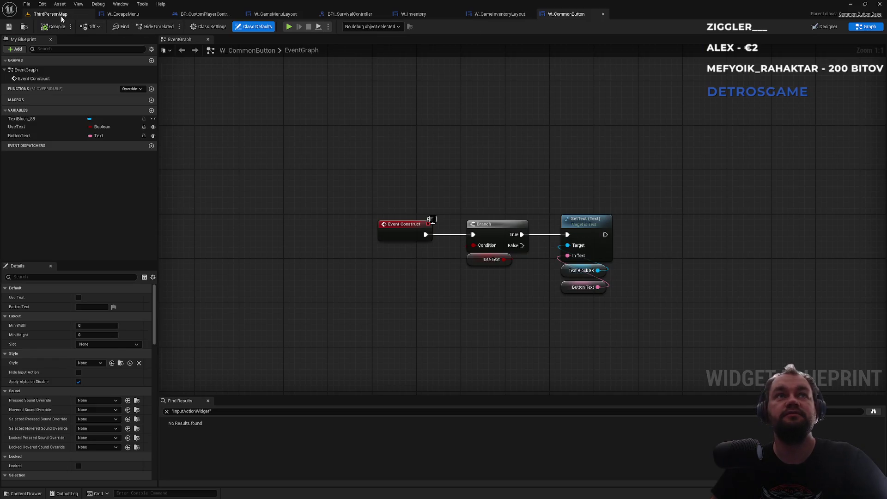
click(51, 14)
click(566, 14)
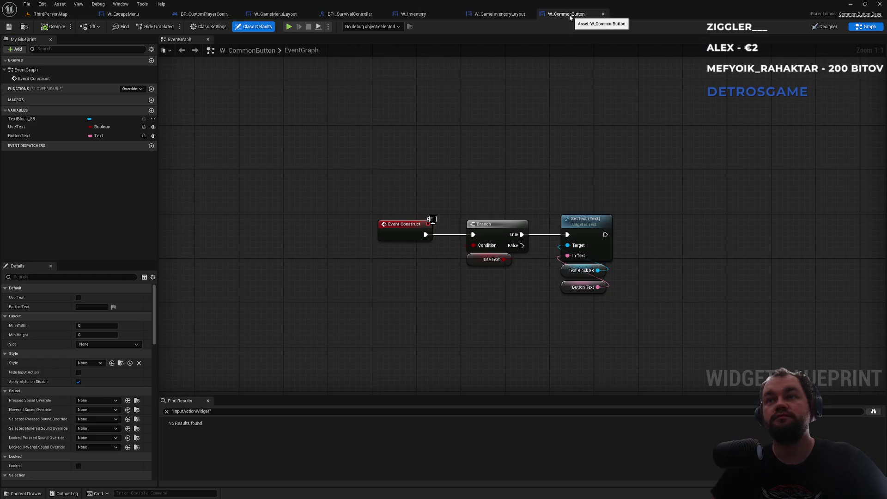
click(53, 18)
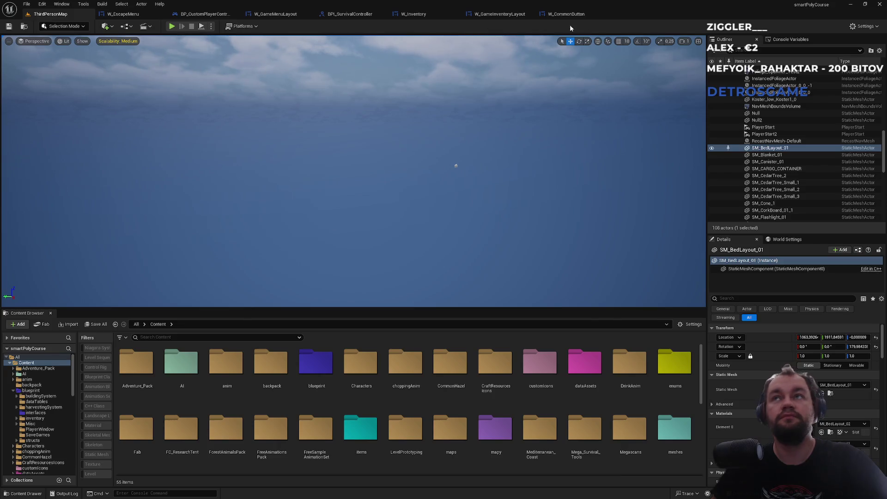
click(539, 16)
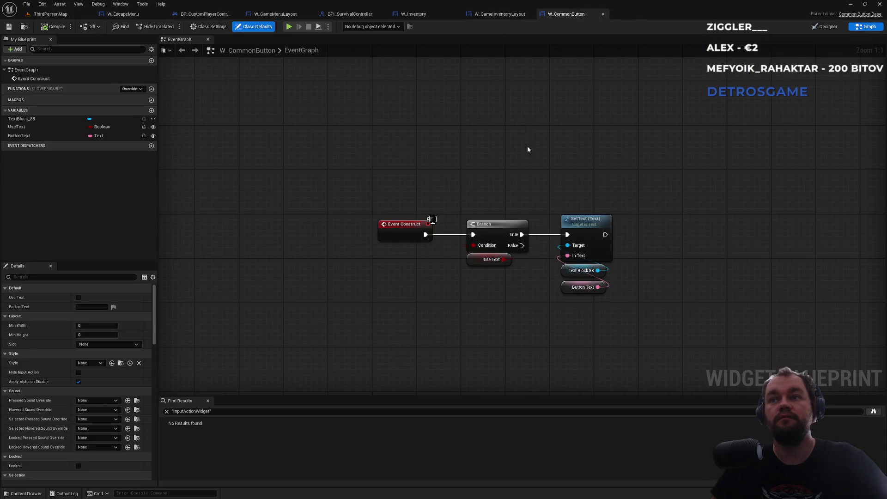
click(216, 15)
click(123, 14)
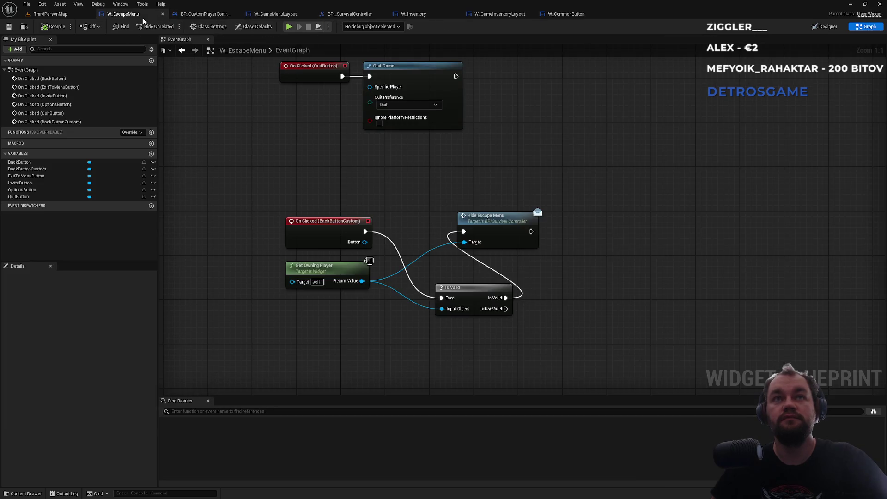
click(350, 14)
click(424, 15)
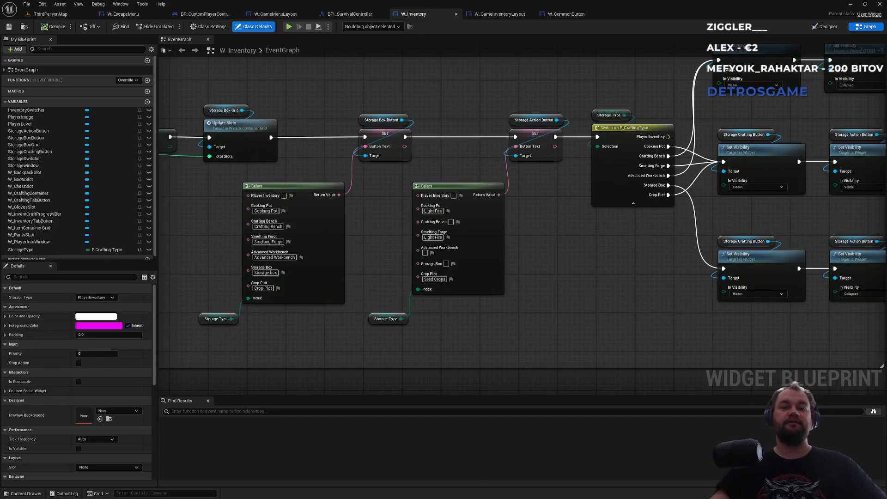
Launch Notepad from Start and dismiss its netdriver find bar.
click(368, 493)
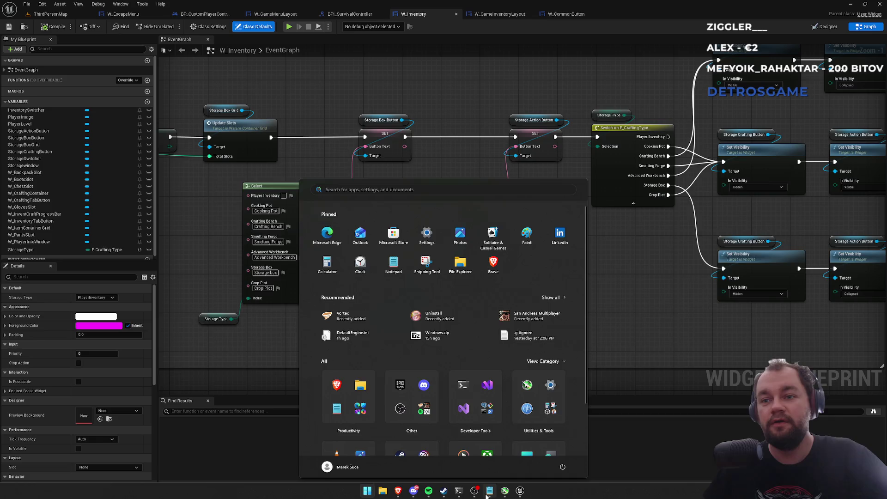
click(418, 320)
ctrl+scroll(418, 320, up, 20)
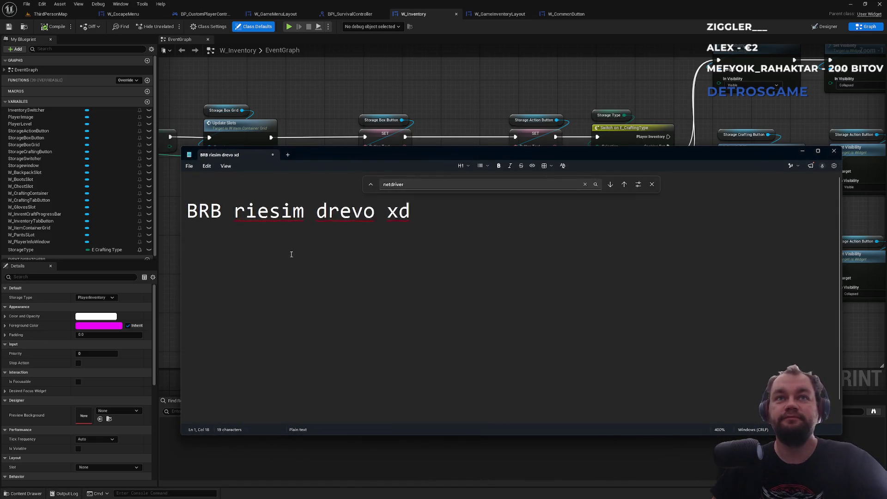
key(Escape)
Replace the note's text with 'WC' and cancel the Save As dialog.
key(ctrl+a)
text(WC)
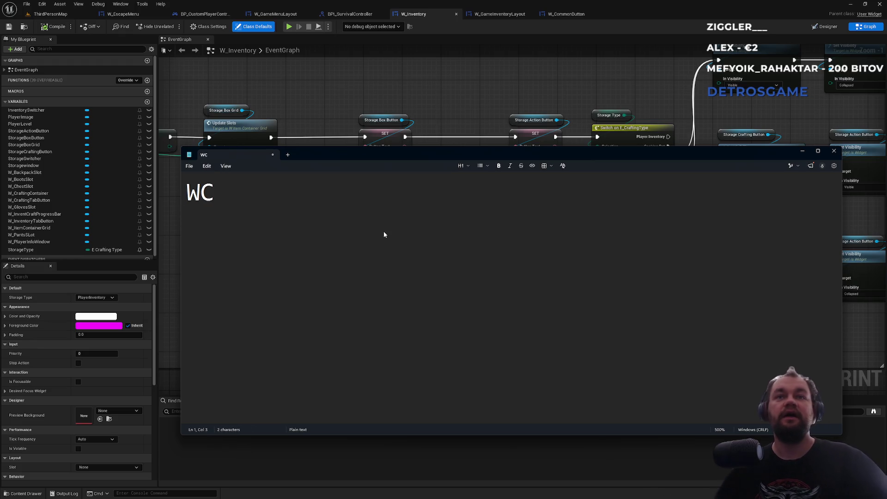
key(ctrl+s)
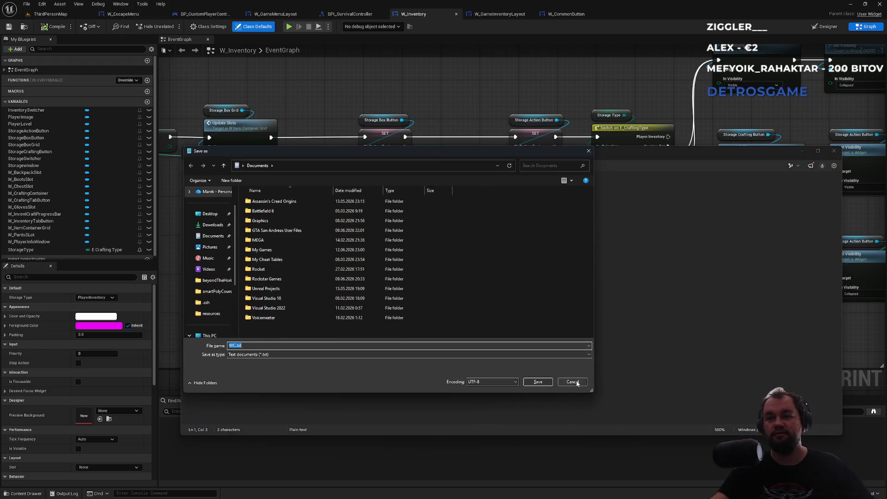
click(576, 382)
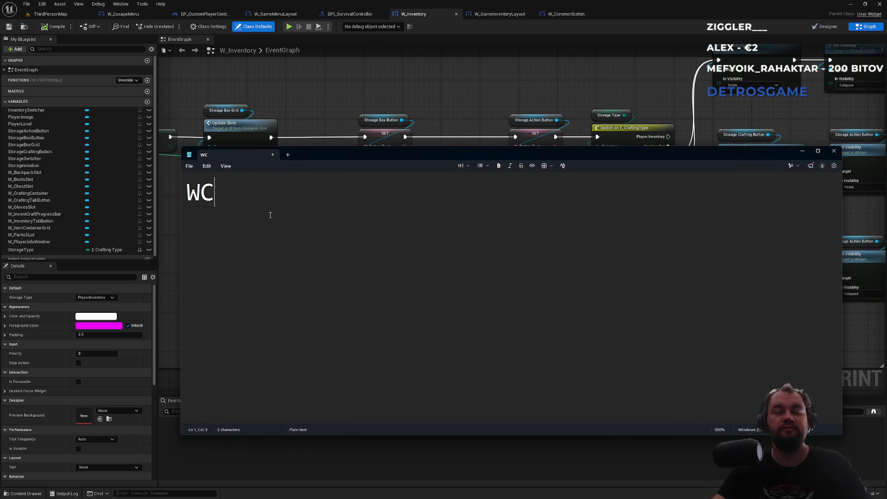
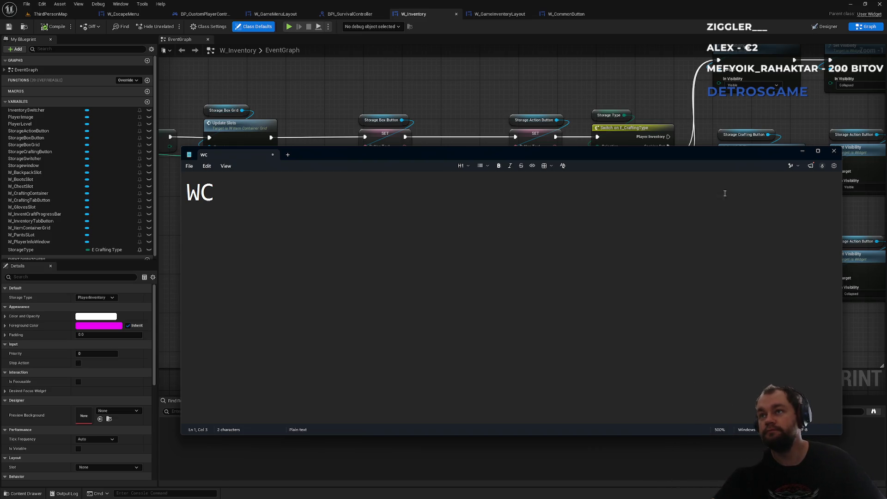
Minimize the Notepad notes window to reveal the W_Inventory blueprint graph.
click(802, 150)
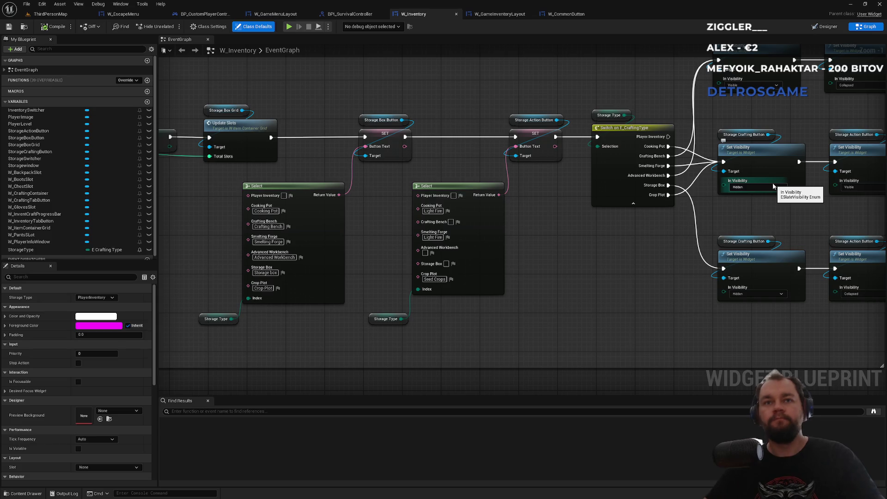
Check the In Visibility options and pan the W_Inventory graph across the switch outputs.
click(774, 186)
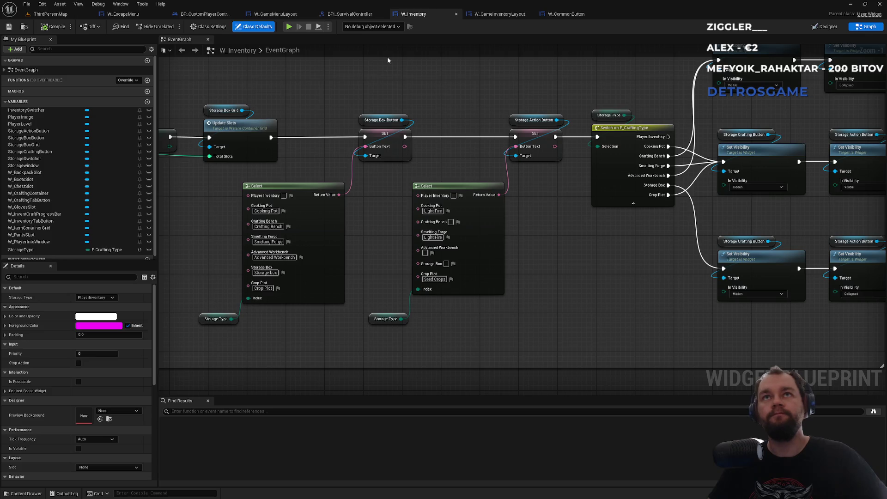
drag(540, 101, 420, 163)
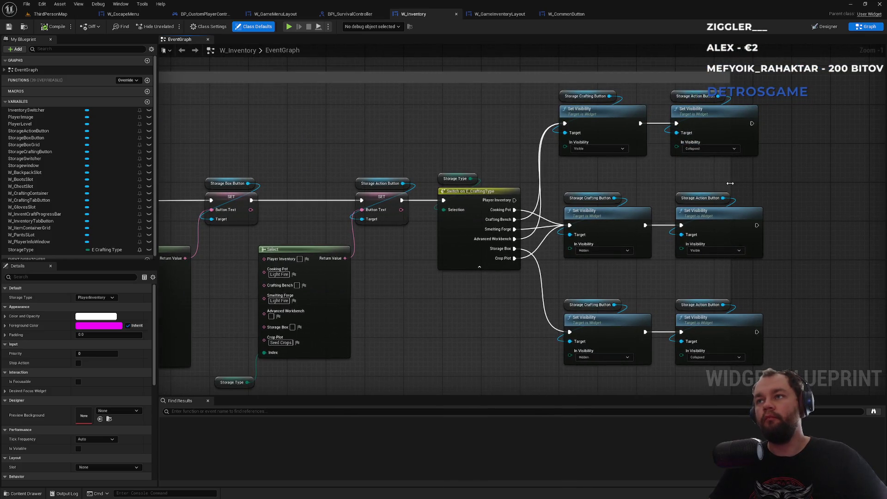
drag(732, 186, 771, 187)
drag(343, 145, 485, 114)
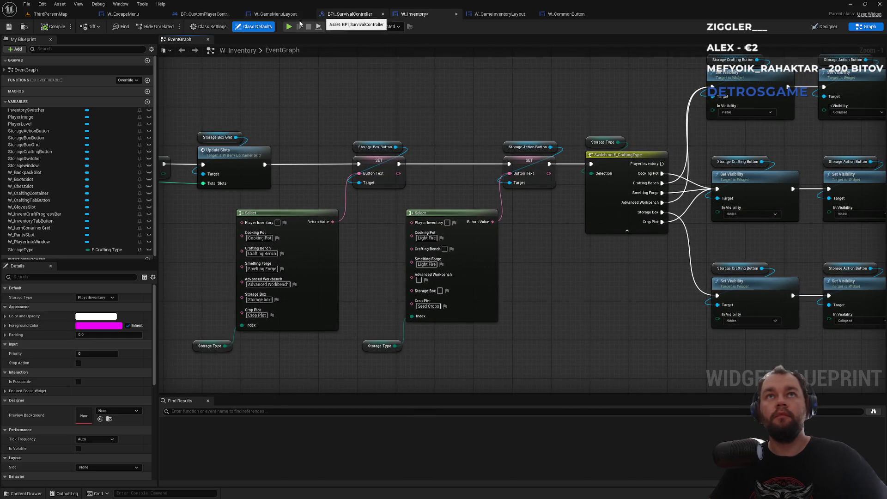
Switch through W_GameMenuLayout and BP_CustomPlayerController to W_EscapeMenu and show its Designer layout.
click(276, 14)
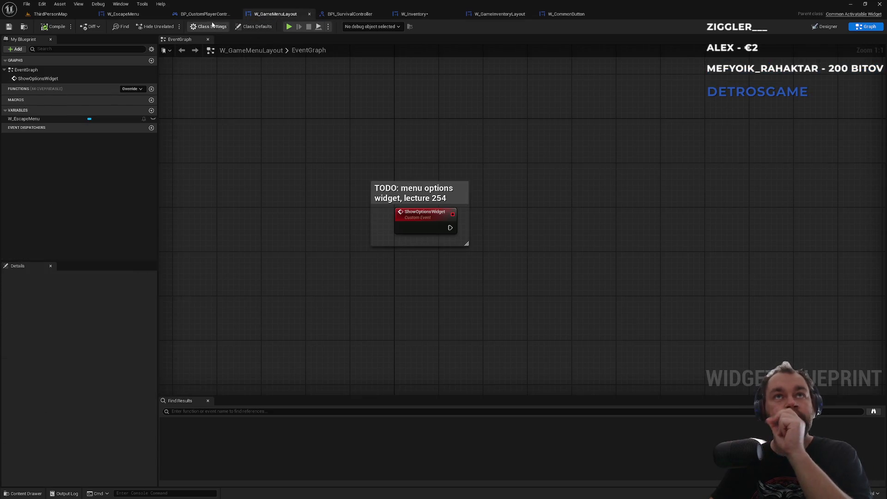
click(208, 14)
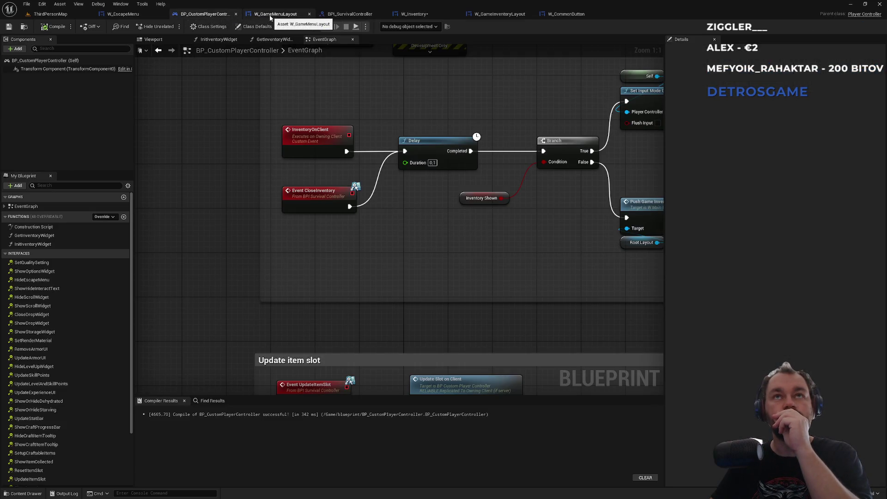
click(123, 14)
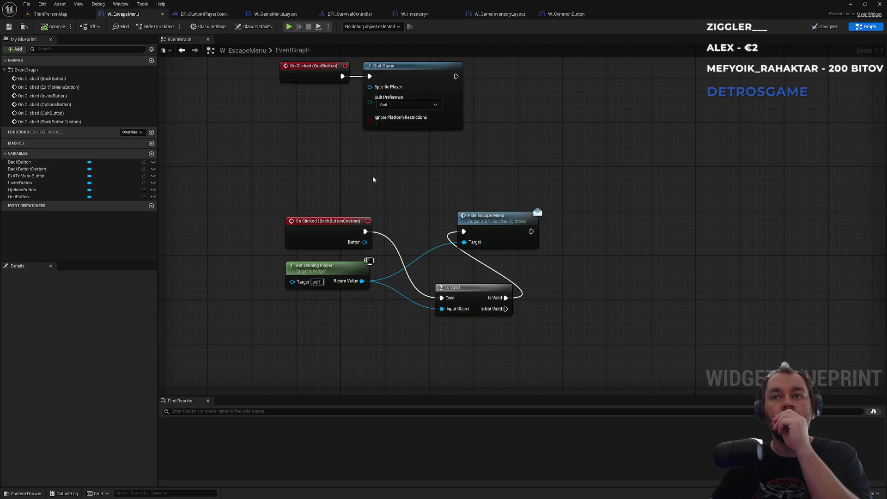
drag(372, 176, 412, 223)
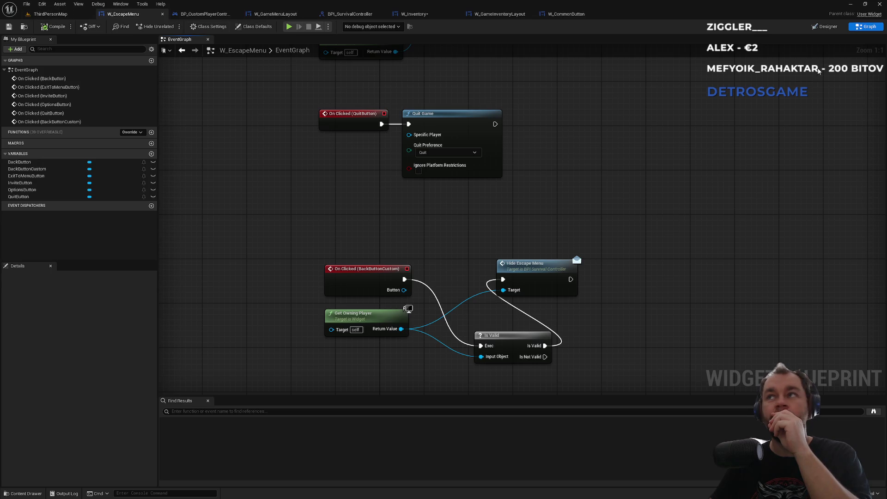
click(824, 27)
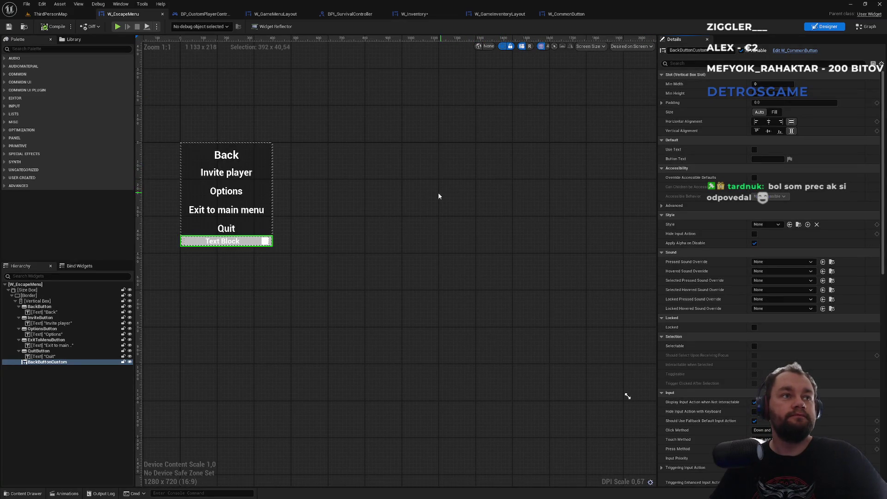
Centre the escape menu canvas and open BackButtonCustom's Color and Opacity picker under Appearance.
drag(309, 200, 440, 245)
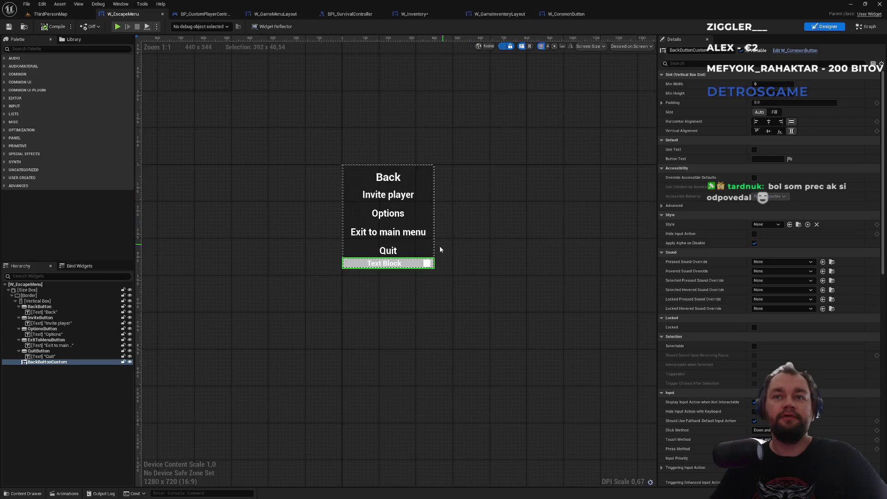
scroll(439, 245, up, 5)
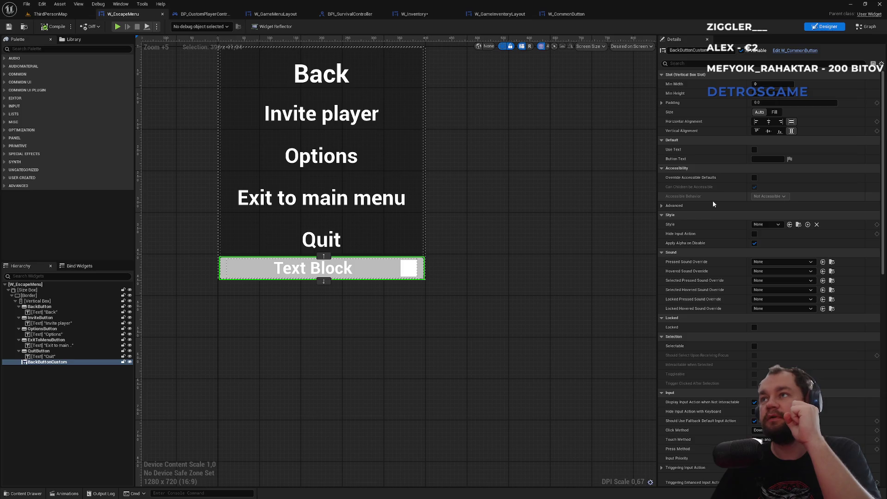
scroll(709, 217, down, 2)
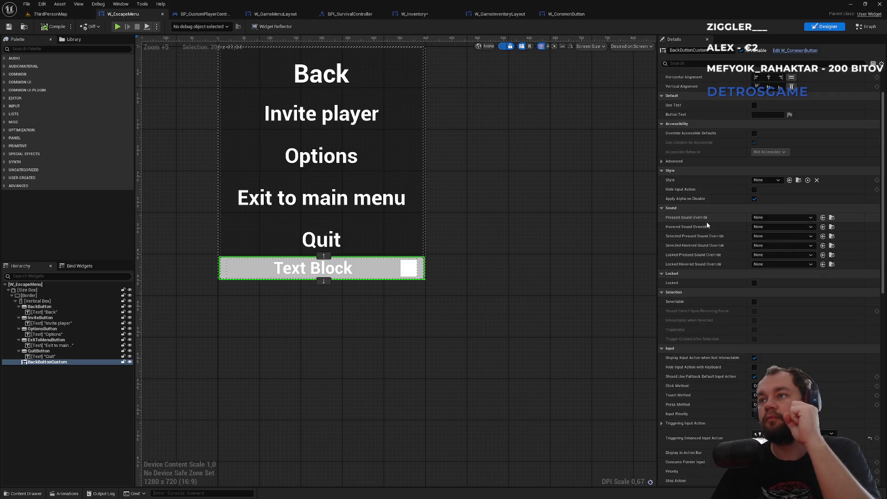
scroll(706, 222, down, 3)
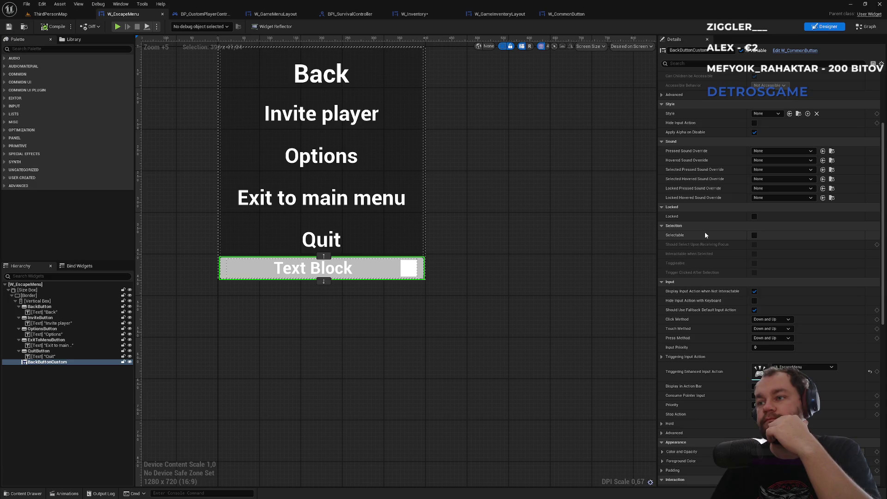
scroll(705, 231, down, 3)
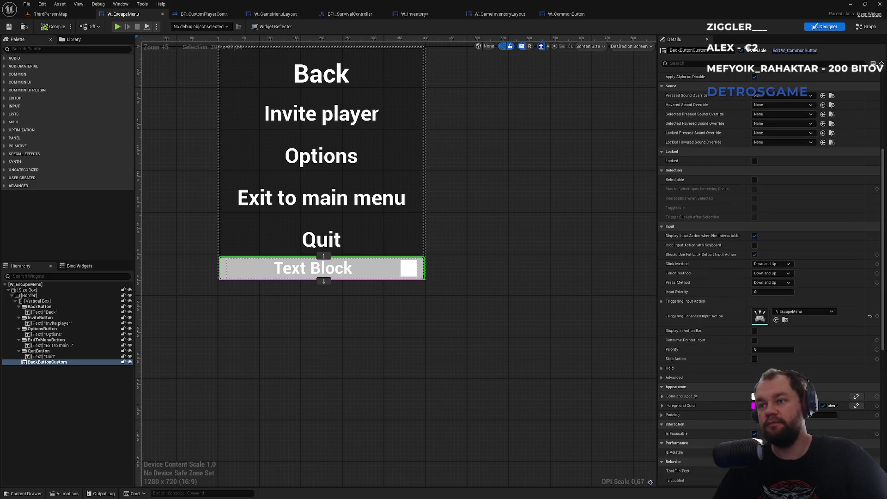
click(754, 396)
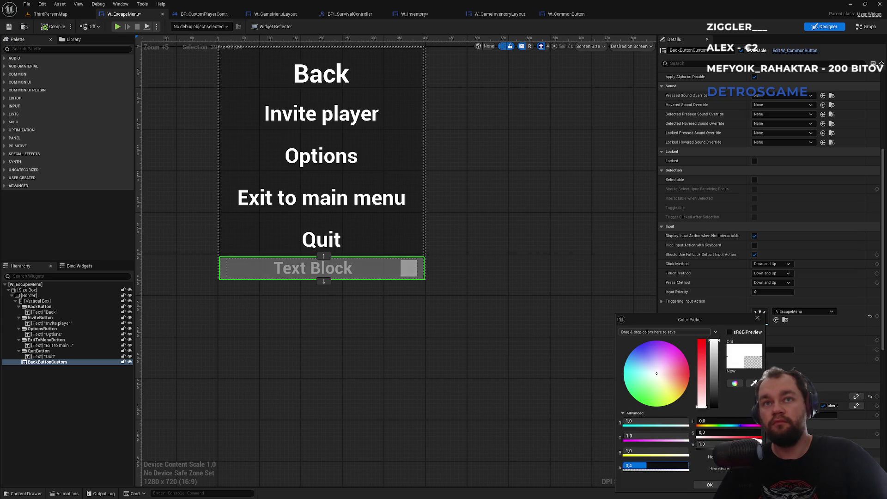
Set the Color and Opacity alpha to 1 and make the Foreground Color near-white.
text(1)
key(Return)
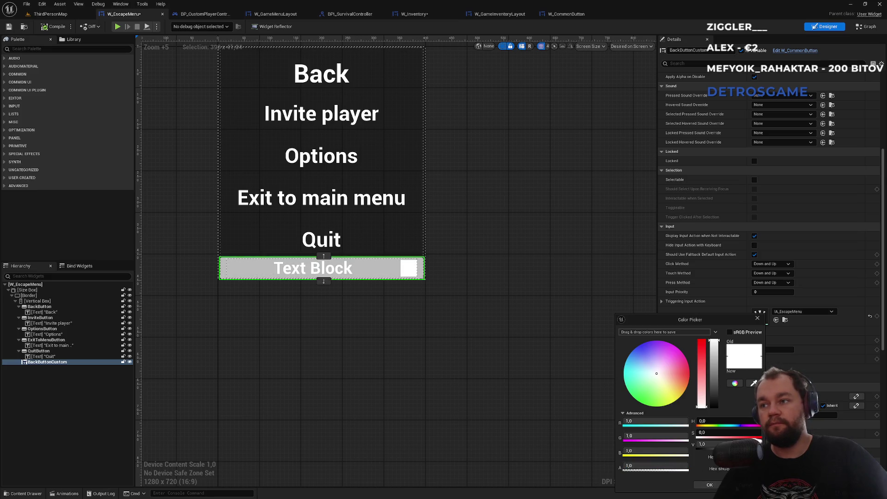
click(710, 485)
click(663, 406)
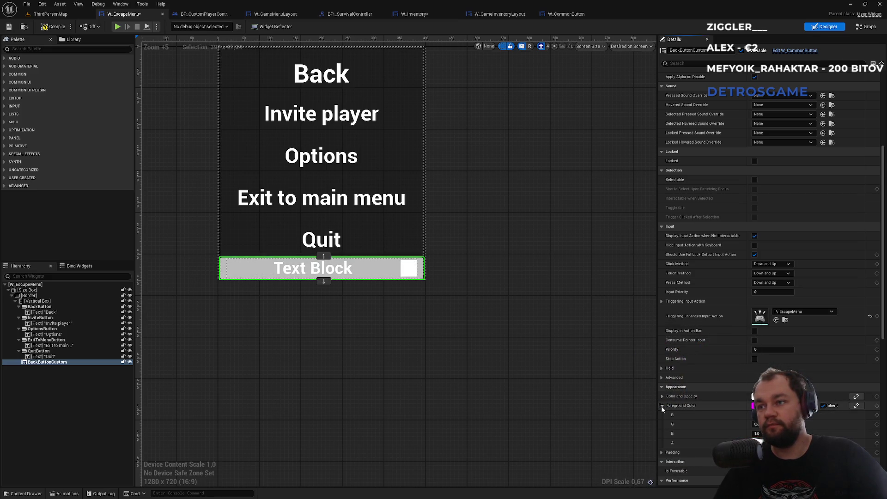
mouse_move(760, 443)
mouse_down()
mouse_move(739, 443)
mouse_move(786, 442)
mouse_up()
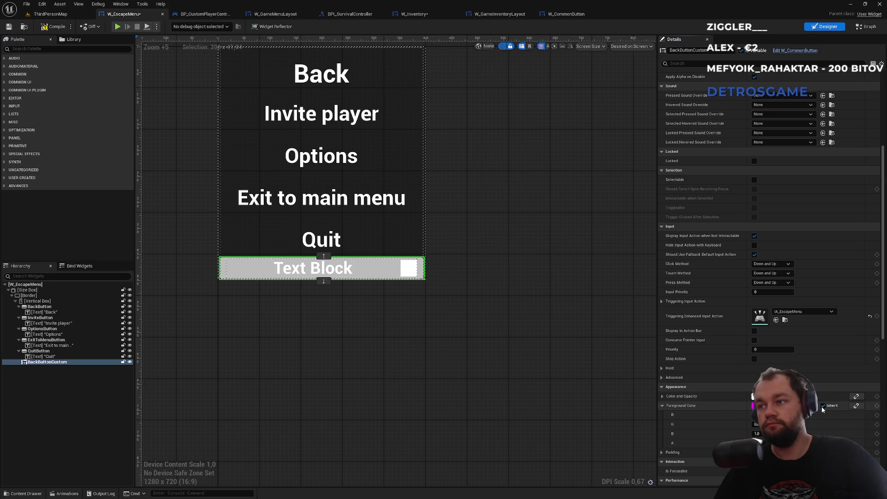
click(757, 405)
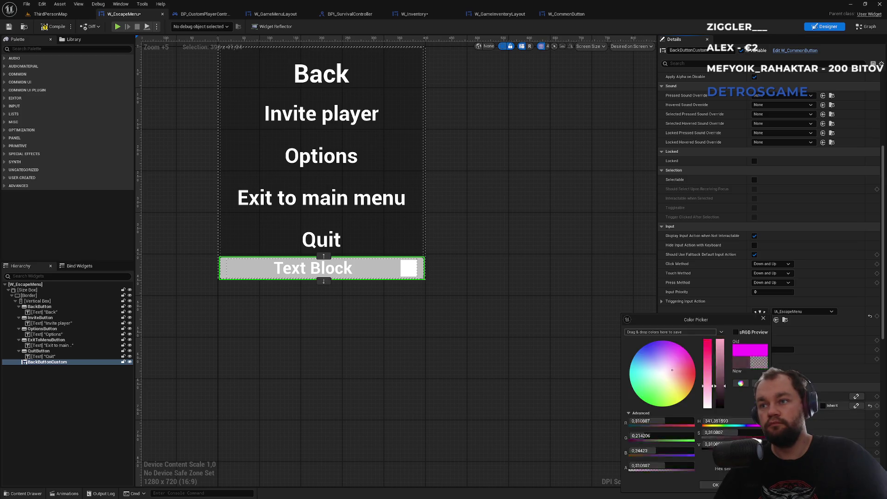
drag(720, 406, 720, 341)
click(715, 485)
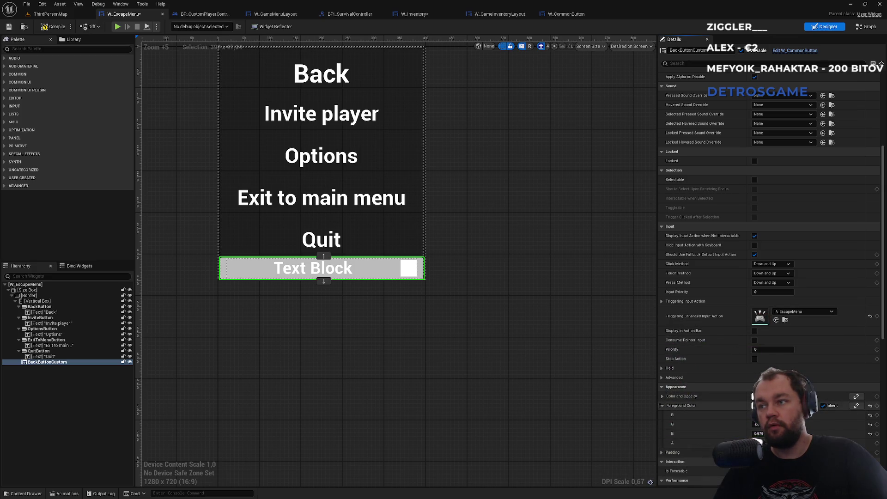
click(662, 406)
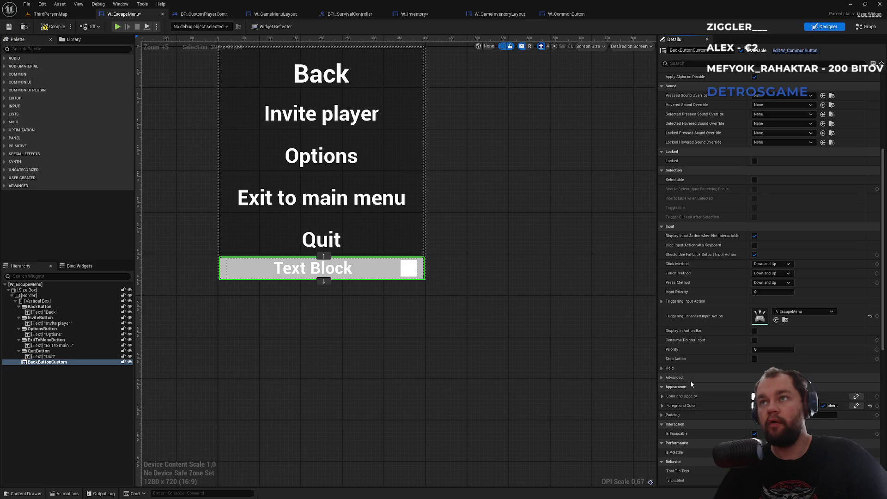
Turn off Apply Alpha on Disable and tint the button colour pink with alpha 0.
scroll(690, 381, up, 3)
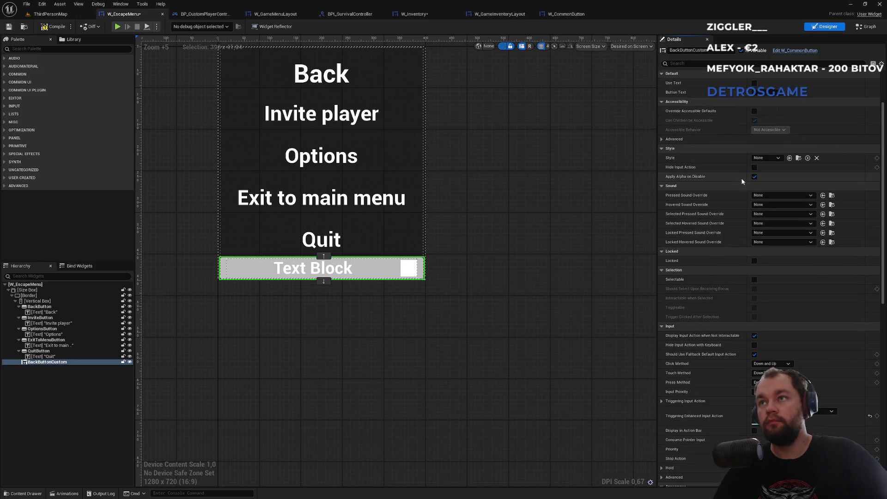
click(754, 177)
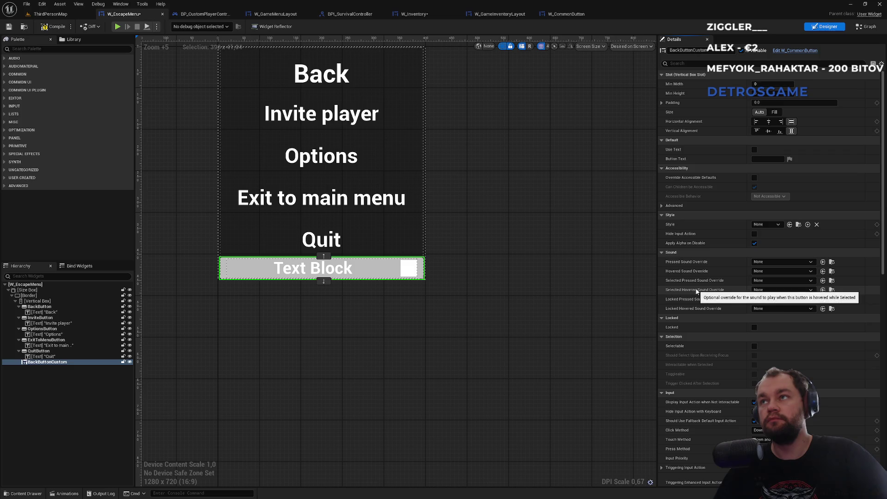
scroll(702, 290, down, 10)
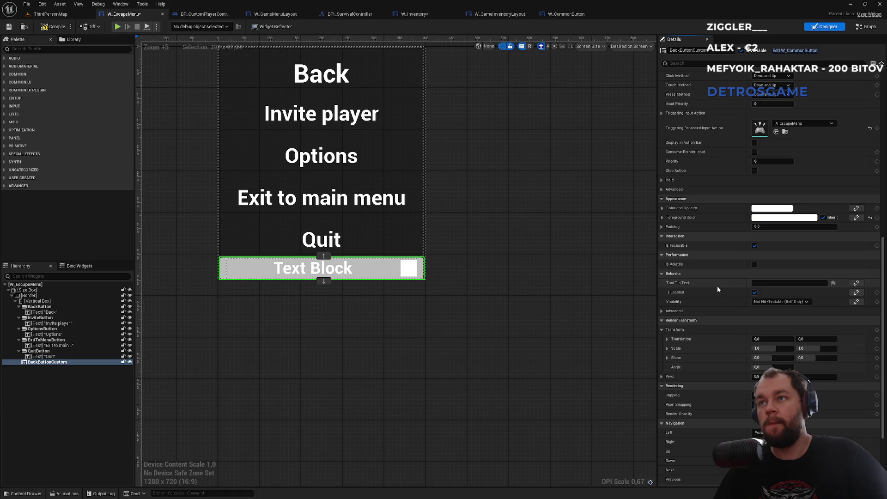
click(766, 209)
mouse_move(656, 261)
mouse_down()
mouse_move(662, 252)
mouse_move(664, 263)
mouse_up()
click(753, 213)
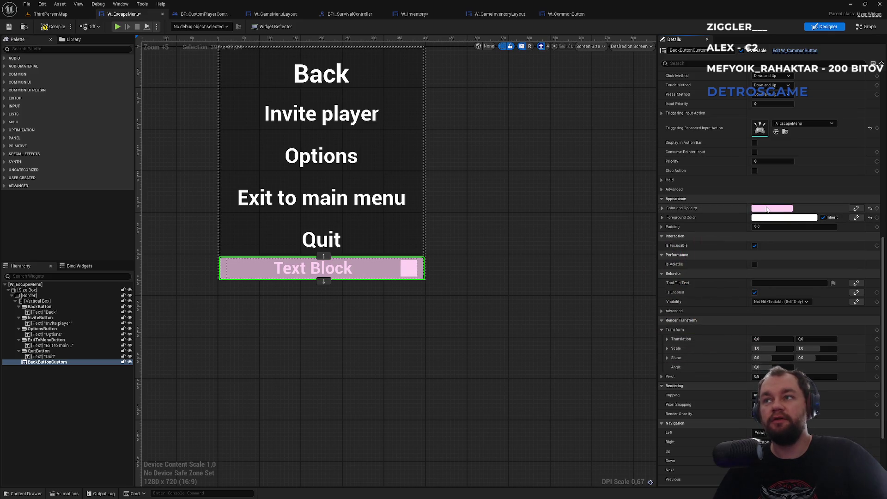
click(763, 212)
click(645, 363)
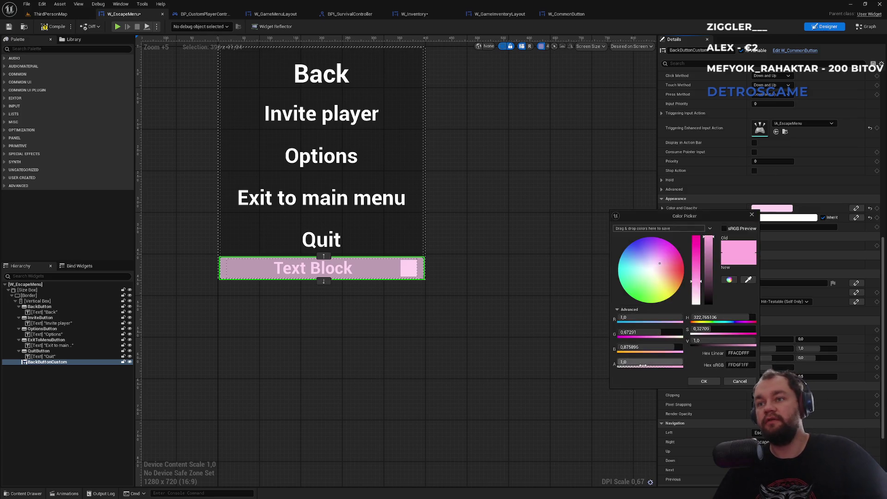
click(704, 381)
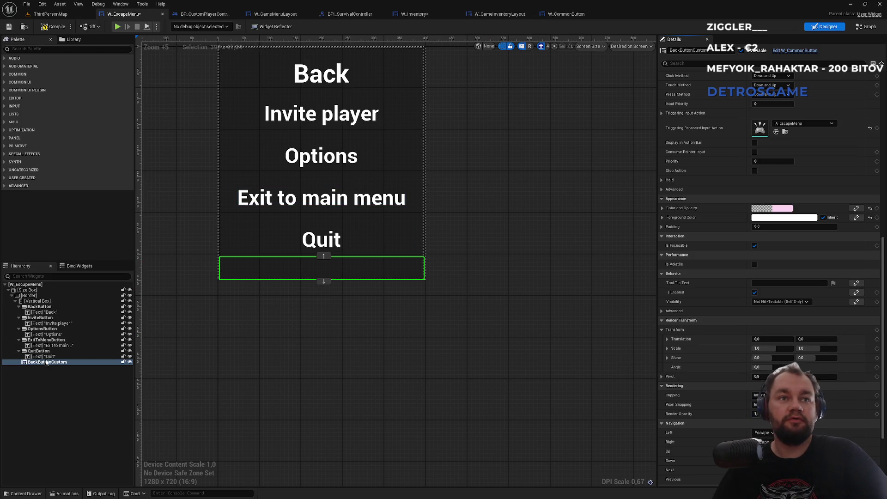
click(54, 315)
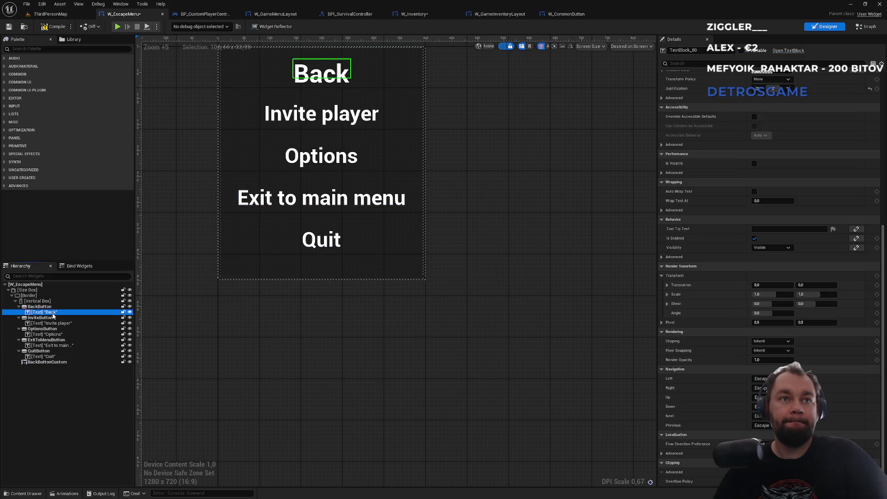
Paste a copy of the Back text into BackButtonCustom, then delete that extra text element.
click(47, 362)
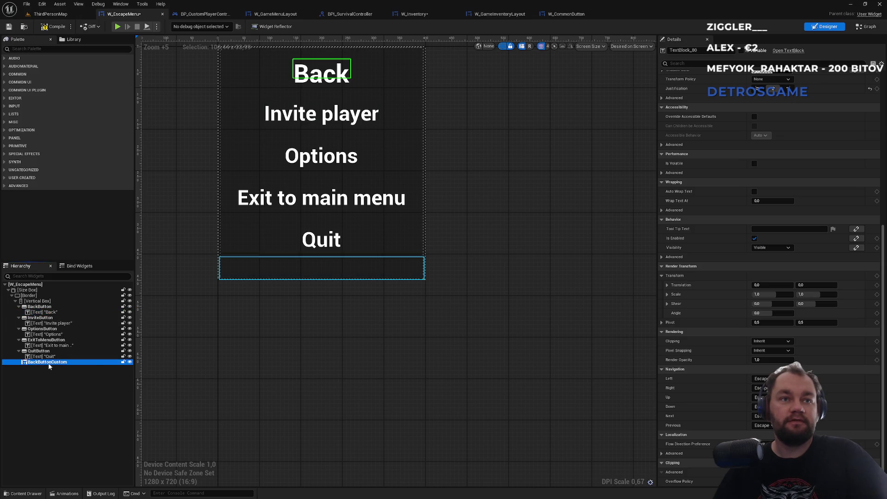
key(ctrl+v)
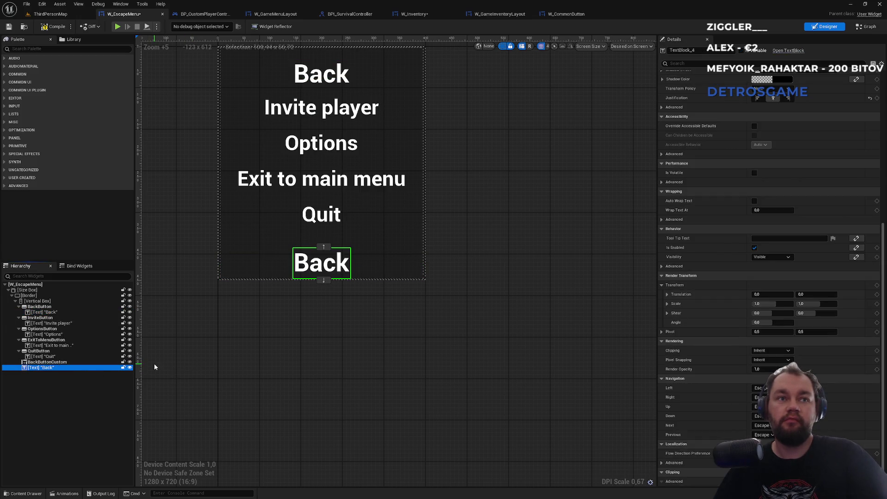
drag(33, 368, 52, 365)
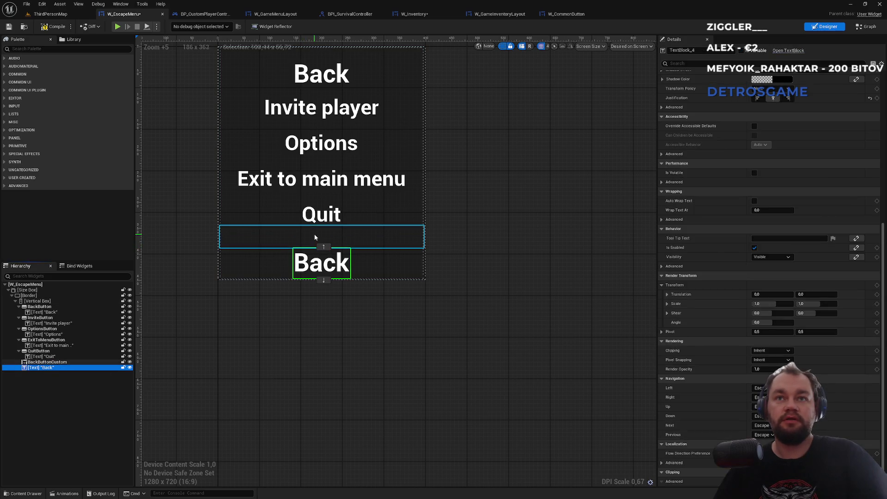
click(42, 369)
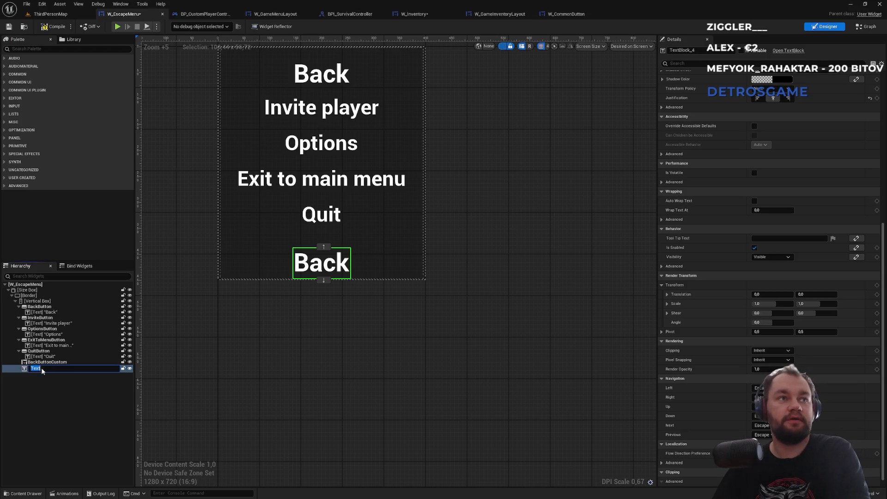
key(Escape)
key(Delete)
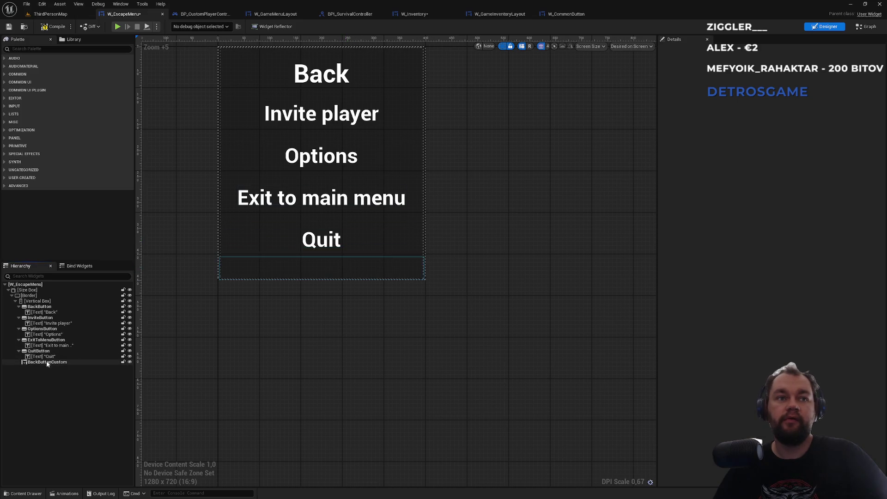
Filter BackButtonCustom's Details by 'visi' and set its Visibility to Collapsed.
click(49, 362)
drag(334, 326, 365, 364)
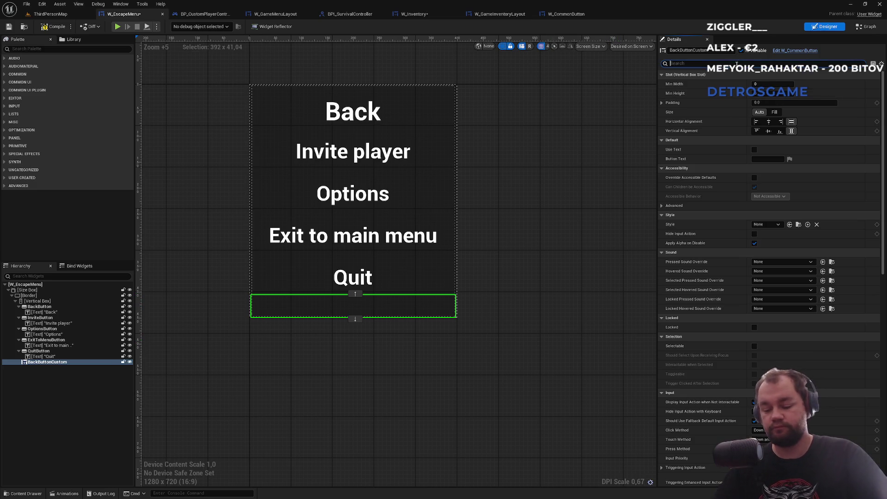
text(hid)
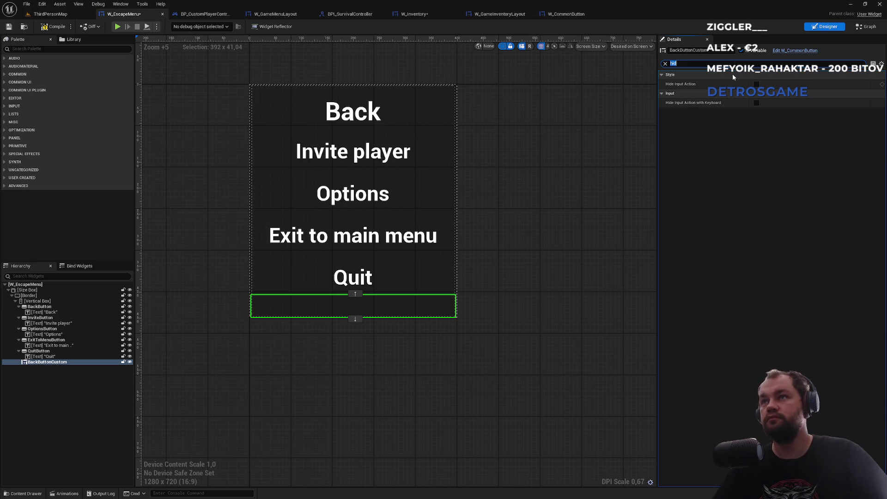
key(BackSpace)
key(BackSpace)
key(BackSpace)
text(visi)
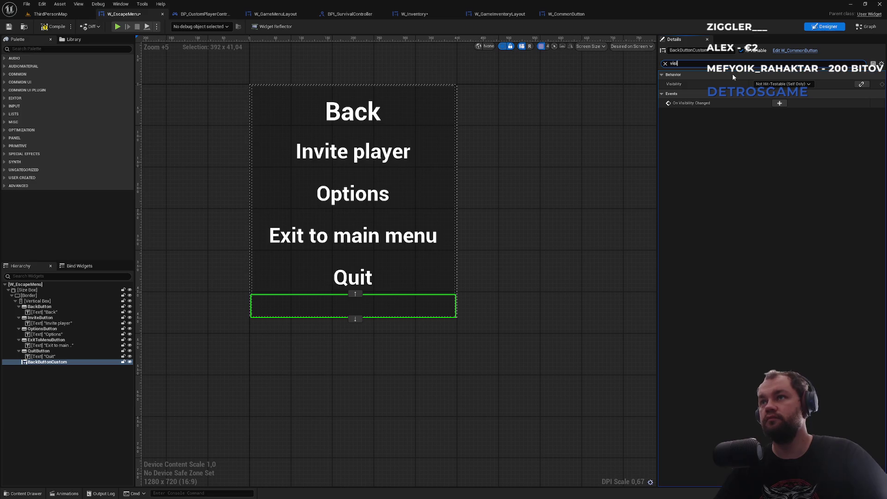
click(782, 83)
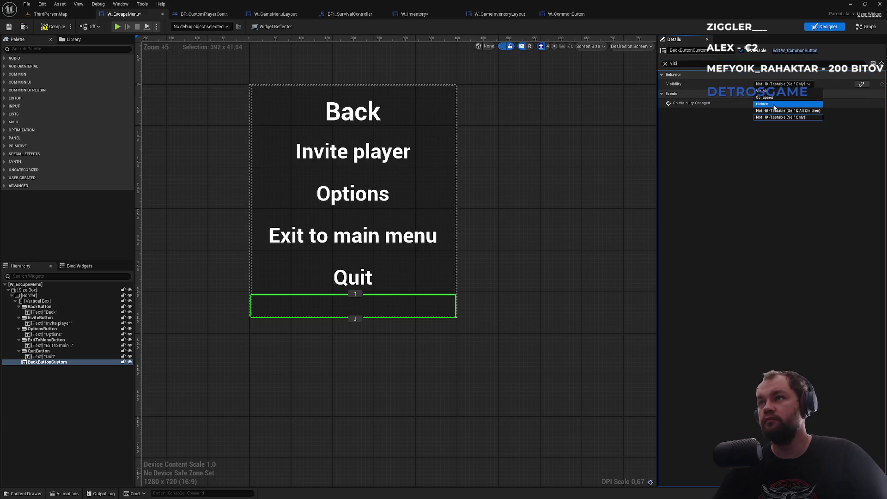
click(771, 98)
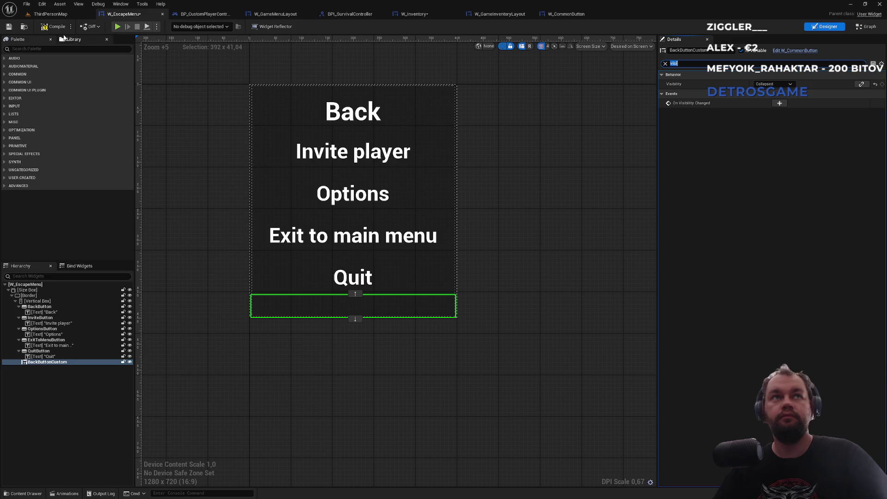
click(51, 14)
Play-test the level, toggle the escape menu with Escape, then stop the session.
click(171, 27)
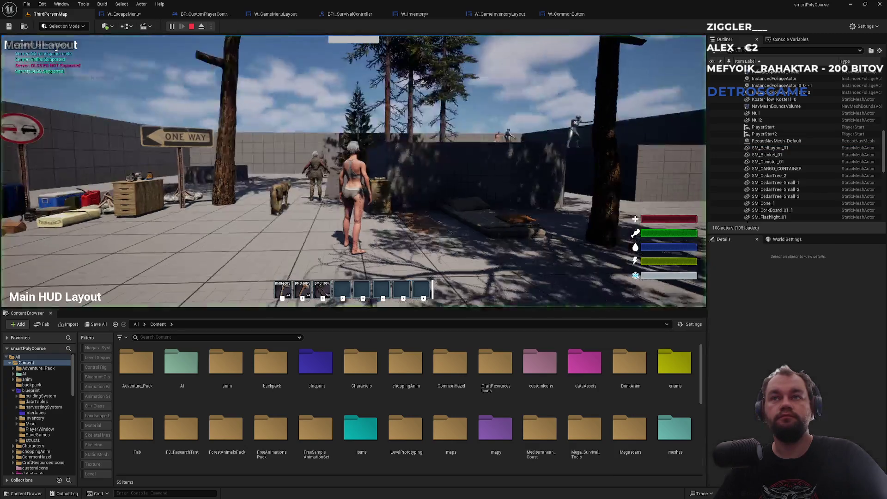
key(Escape)
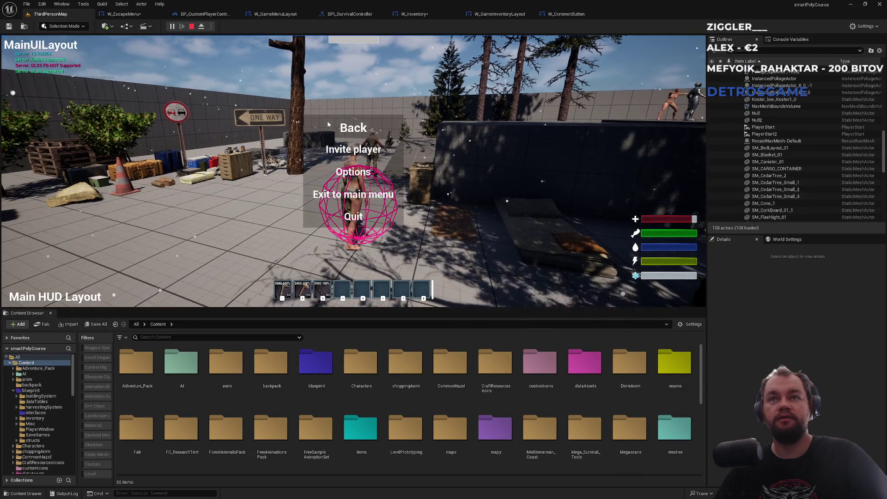
key(Escape)
key(Escape)
key(Escape)
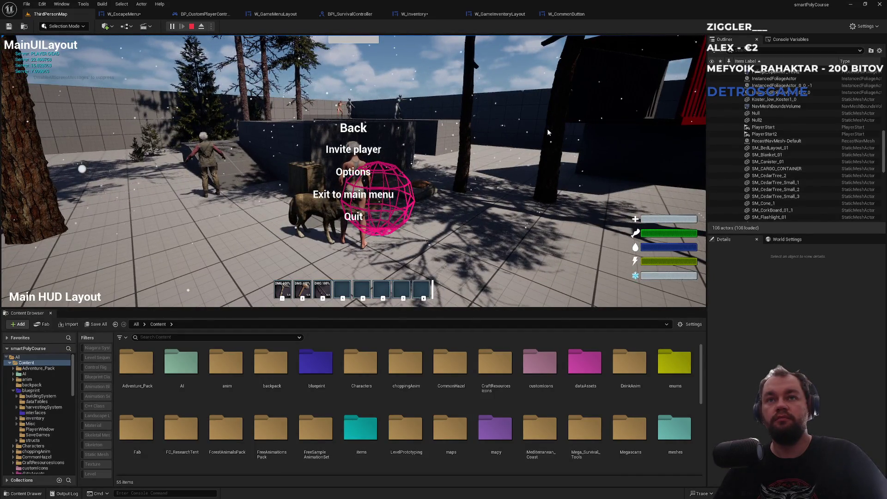
key(shift+Escape)
click(568, 15)
Look through W_GameInventoryLayout, W_Inventory, BPI_SurvivalController and other tabs, ending on W_EscapeMenu.
click(499, 14)
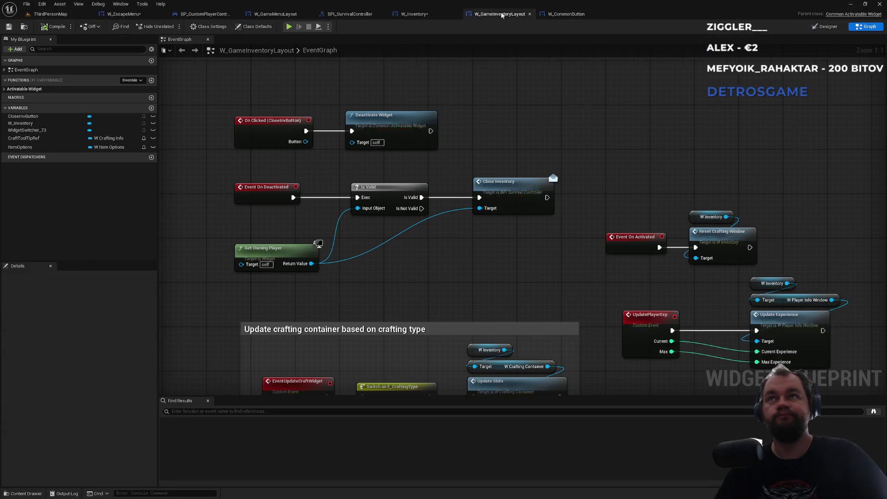
click(425, 13)
click(350, 14)
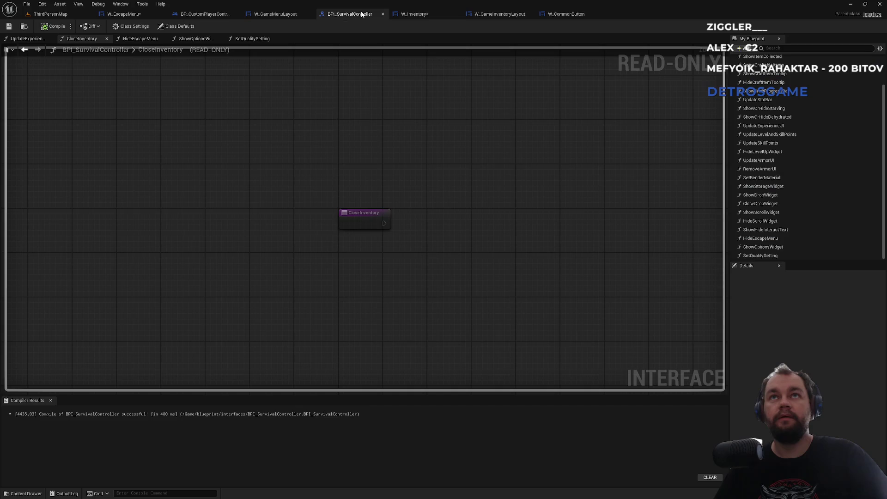
click(276, 14)
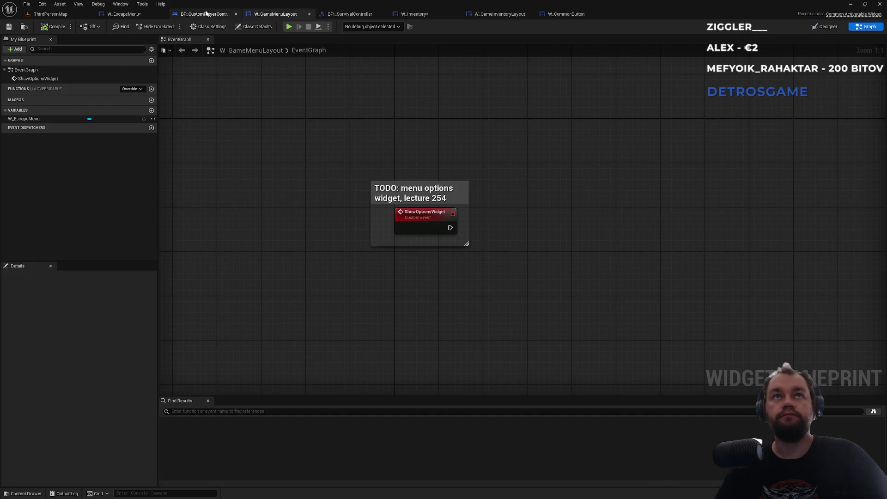
click(207, 14)
click(135, 17)
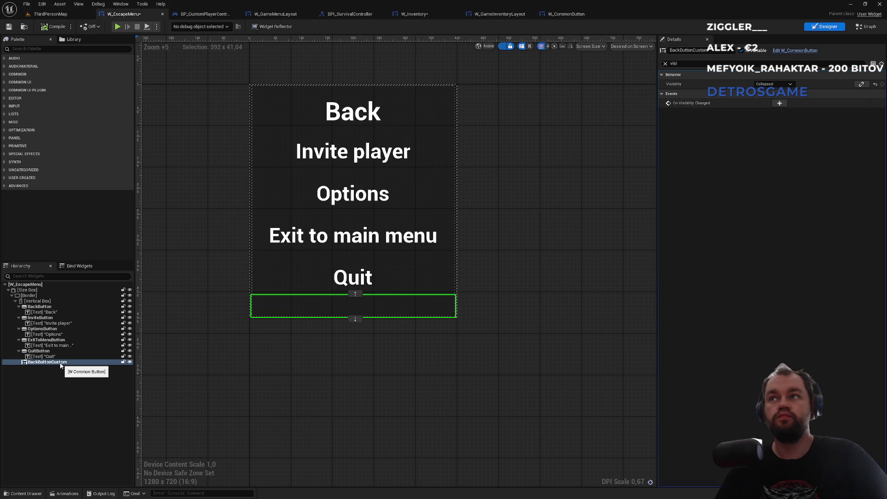
Clear the 'visi' Details filter and scroll through BackButtonCustom's Input settings.
click(666, 63)
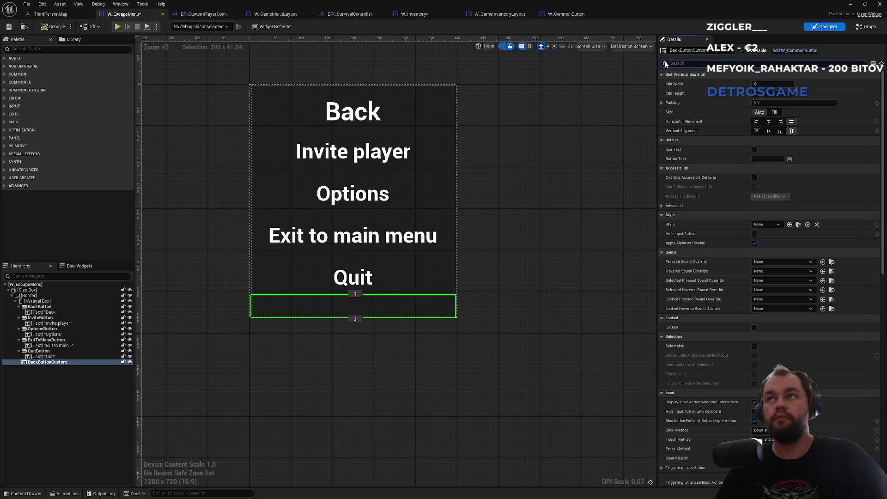
scroll(752, 300, down, 2)
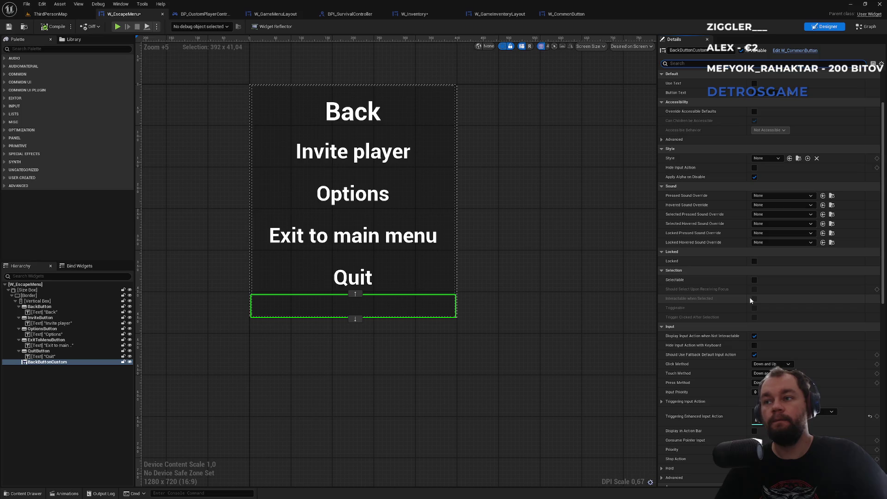
scroll(751, 300, down, 3)
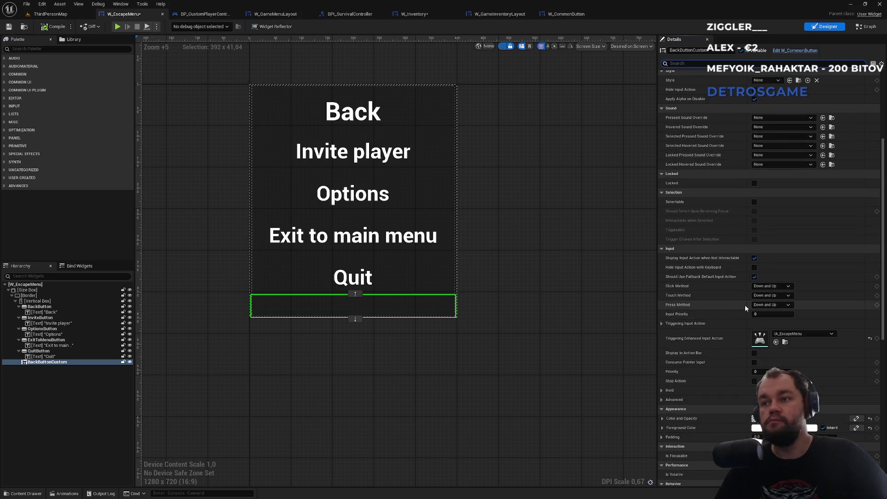
scroll(693, 356, down, 2)
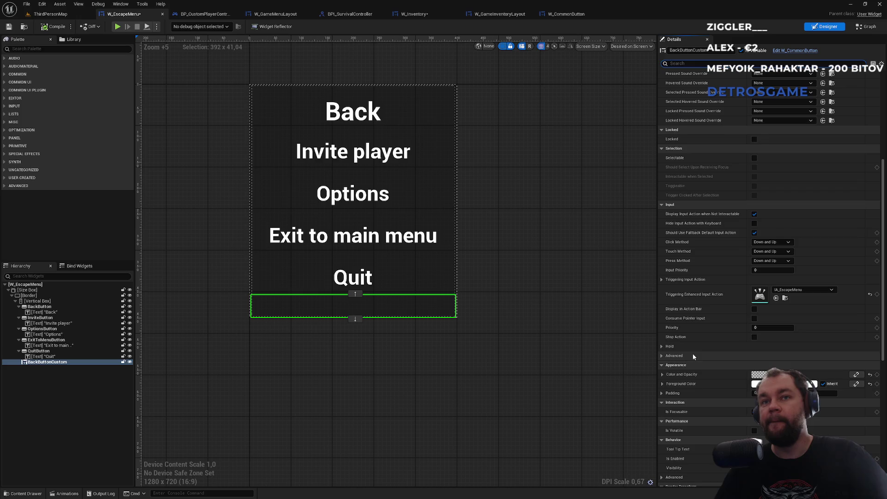
click(559, 15)
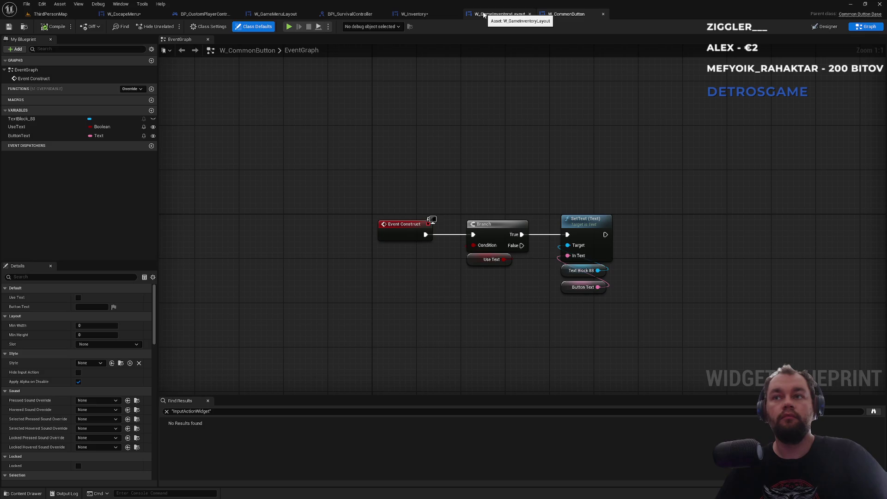
Inspect W_CommonButton's ButtonText variable, then return via W_GameInventoryLayout to W_EscapeMenu.
click(32, 135)
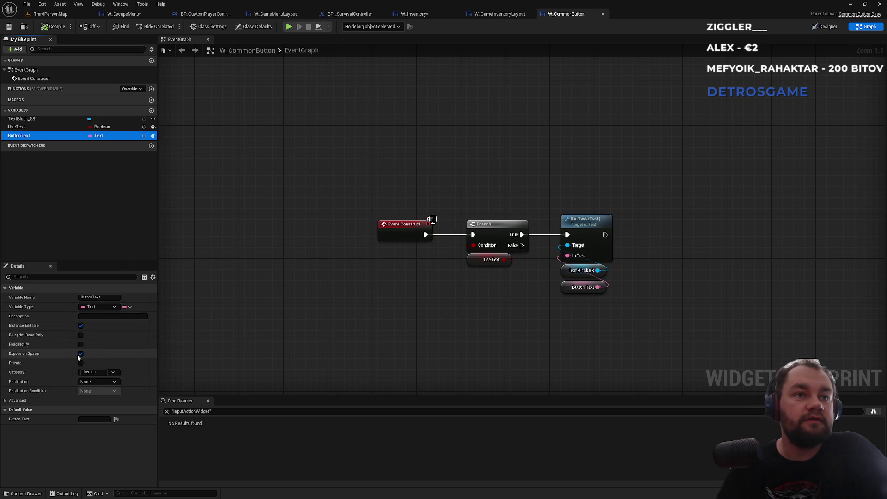
click(504, 14)
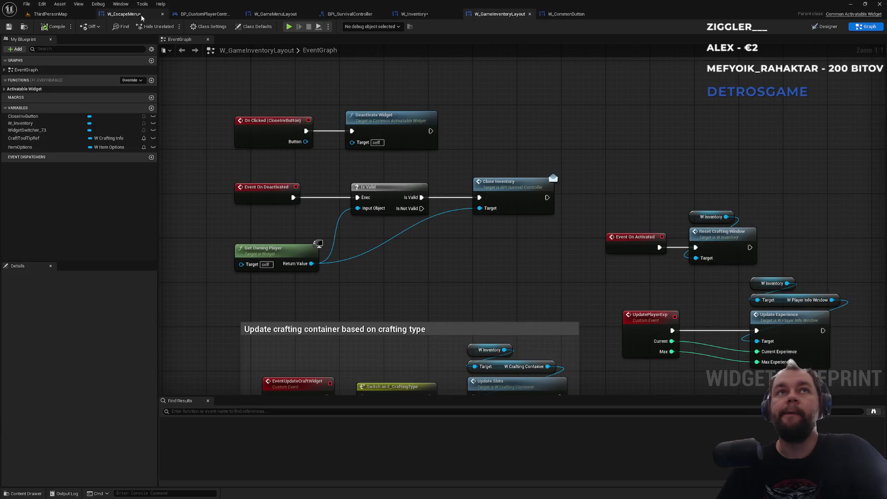
click(142, 16)
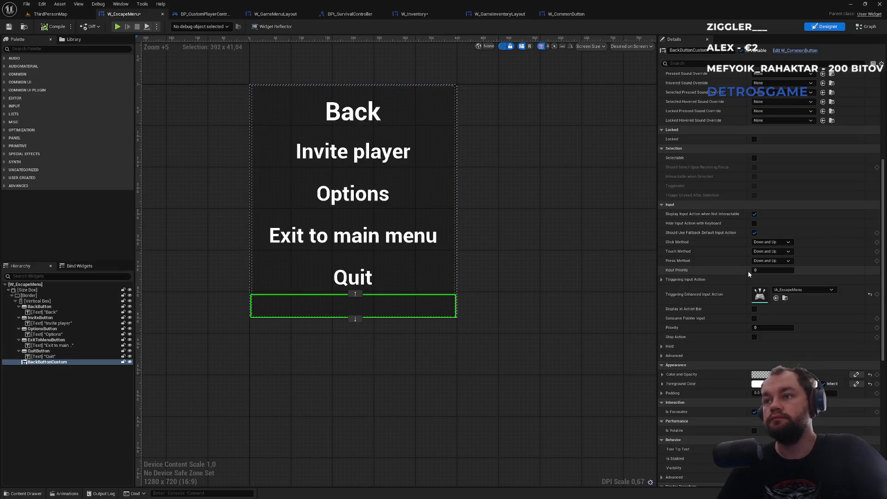
Reset BackButtonCustom's Color and Opacity to default and set its Button Text to Lala.
scroll(736, 284, up, 3)
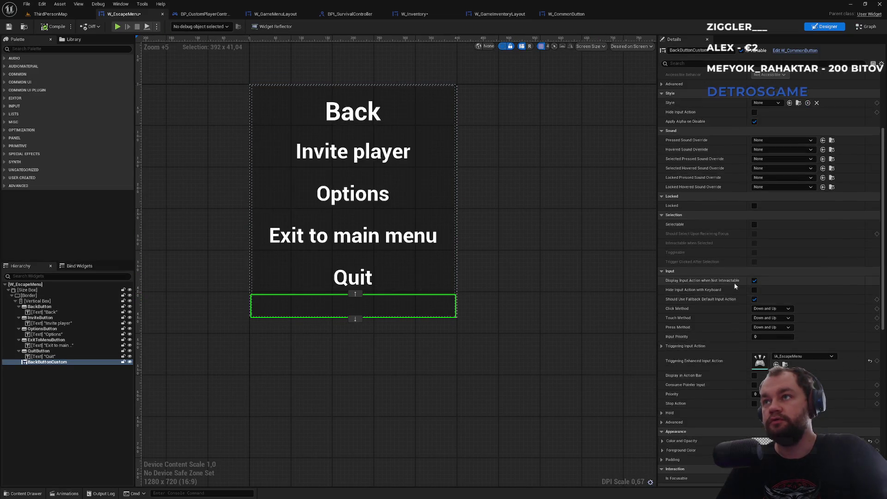
scroll(735, 280, up, 5)
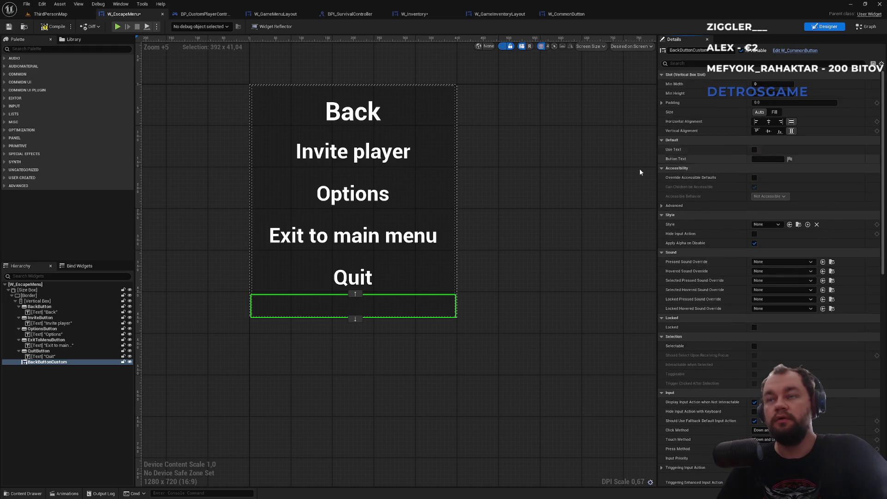
scroll(781, 353, down, 7)
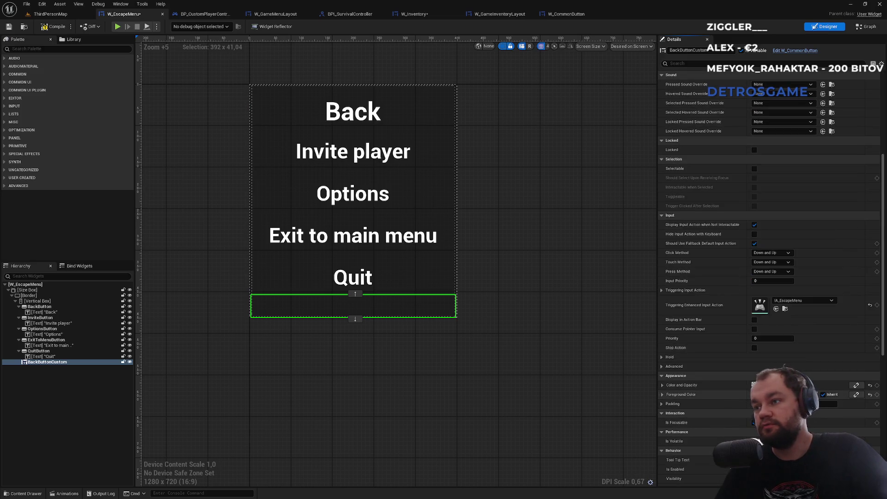
click(871, 386)
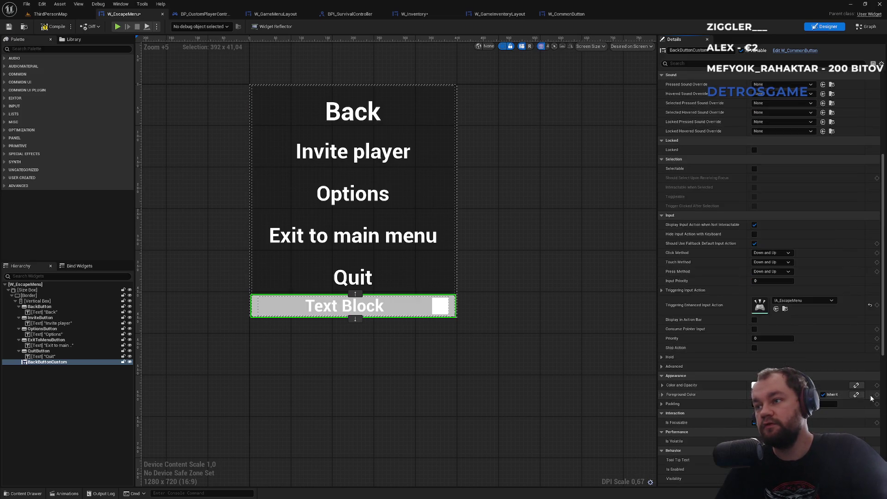
scroll(737, 252, up, 7)
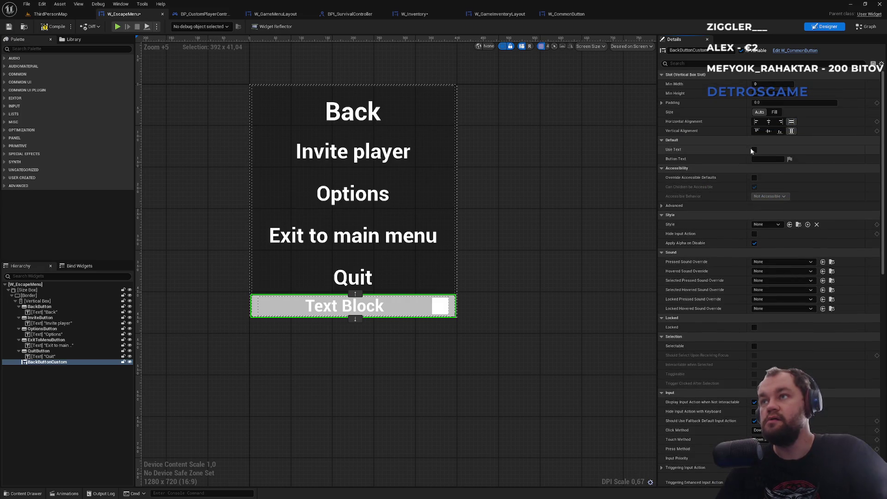
text(Lala)
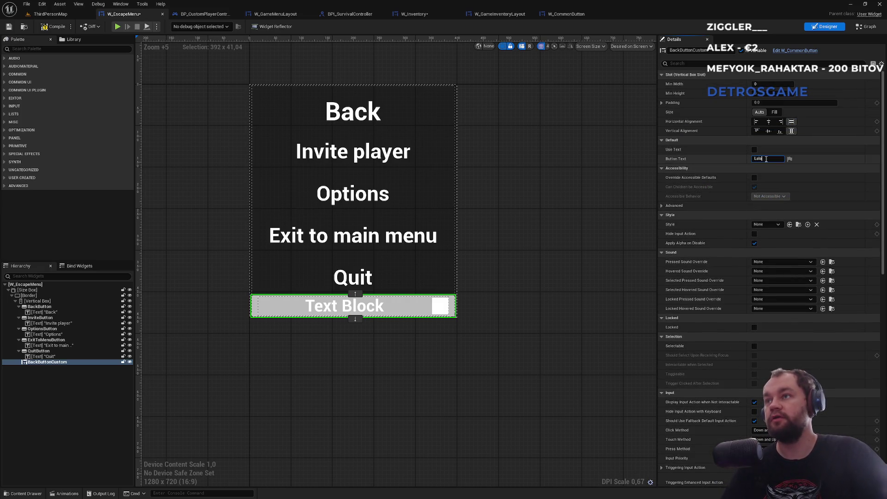
key(Return)
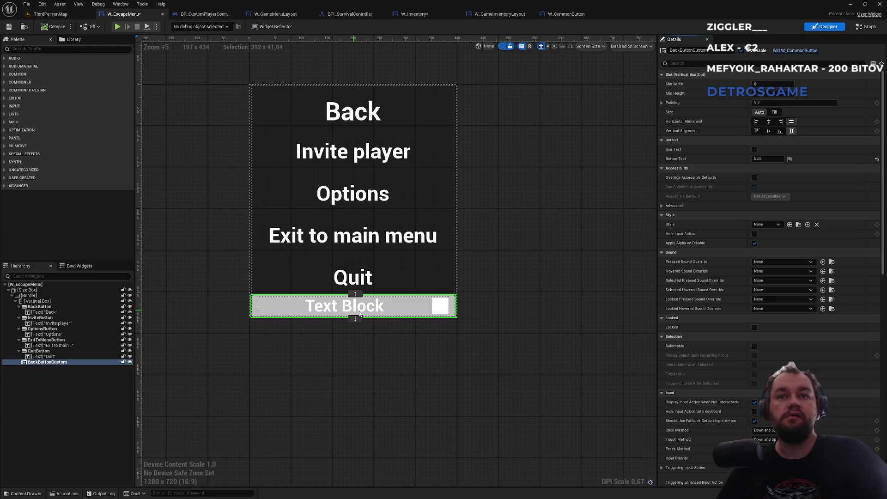
click(50, 14)
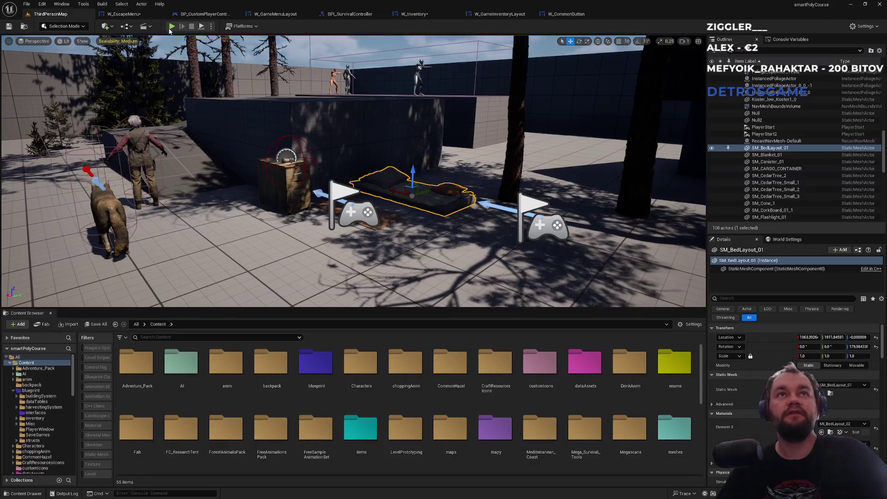
Play-test the level, bring up the escape menu, and quit the session.
click(171, 27)
key(Escape)
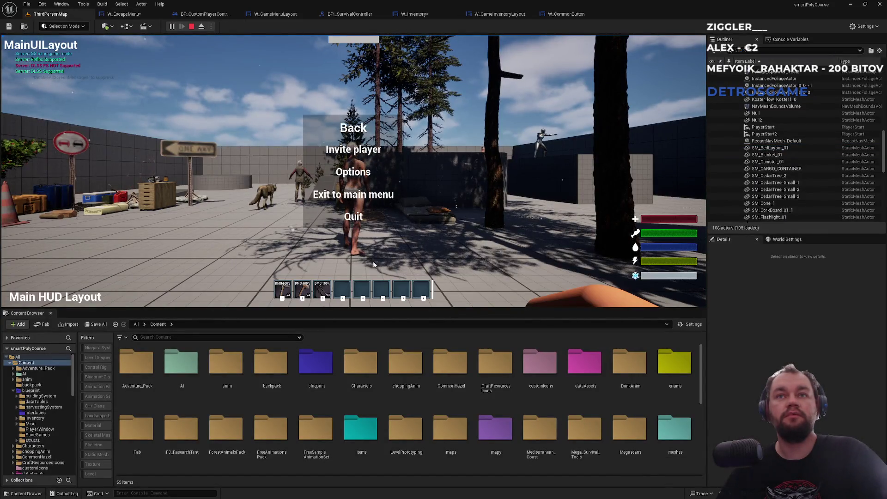
click(353, 217)
Review BackButtonCustom's Visibility in W_EscapeMenu's Details via a 'vis' search, then return to ThirdPersonMap.
click(124, 14)
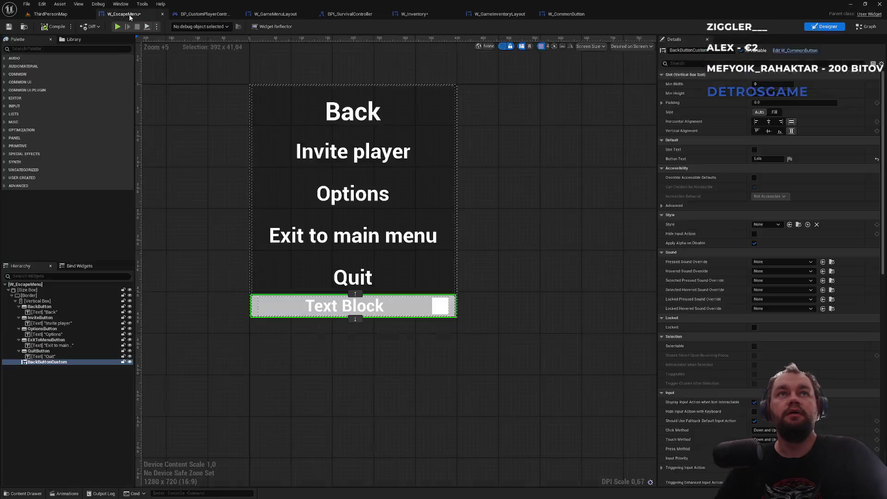
click(697, 65)
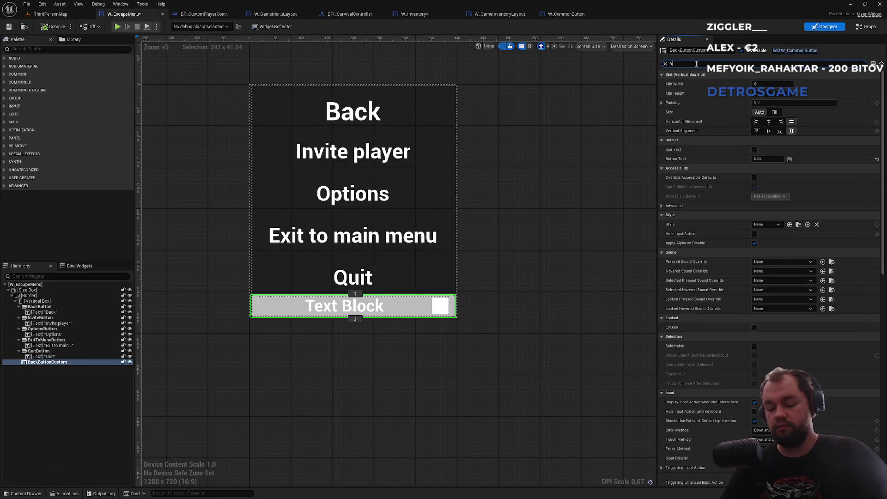
text(is)
click(781, 84)
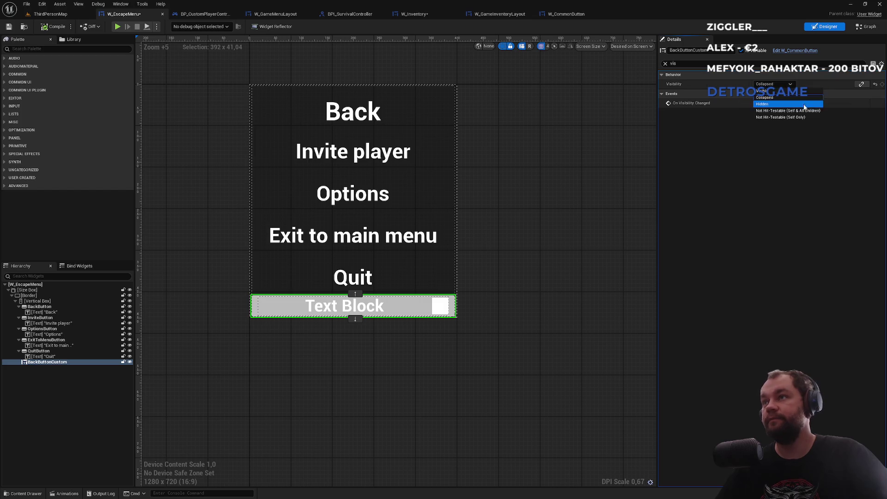
click(851, 92)
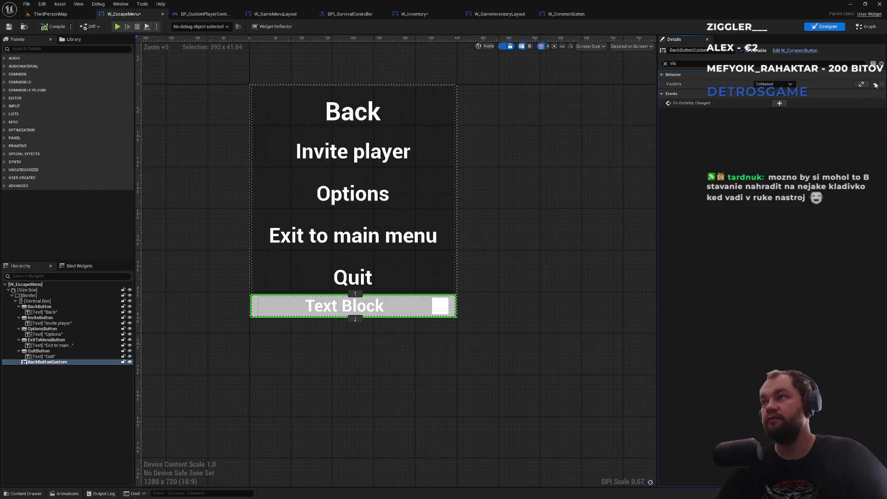
click(55, 15)
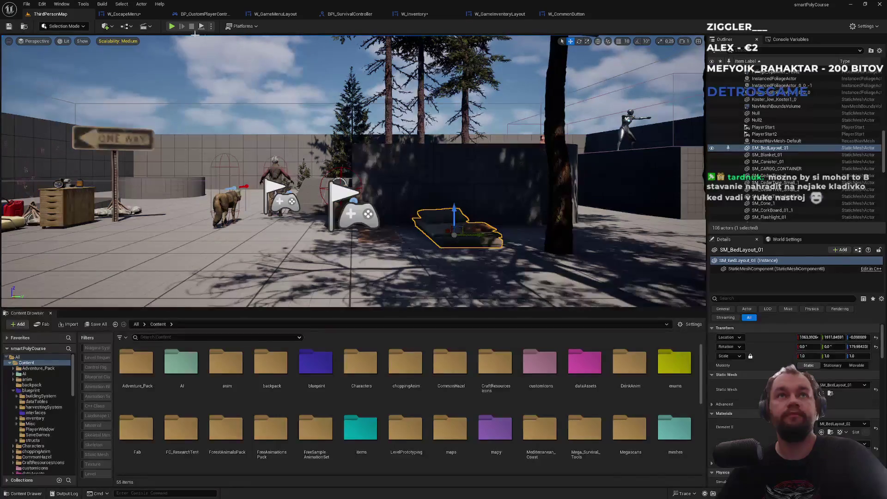
Start Play, close the escape menu with the new Text Block button, and walk forward.
click(172, 27)
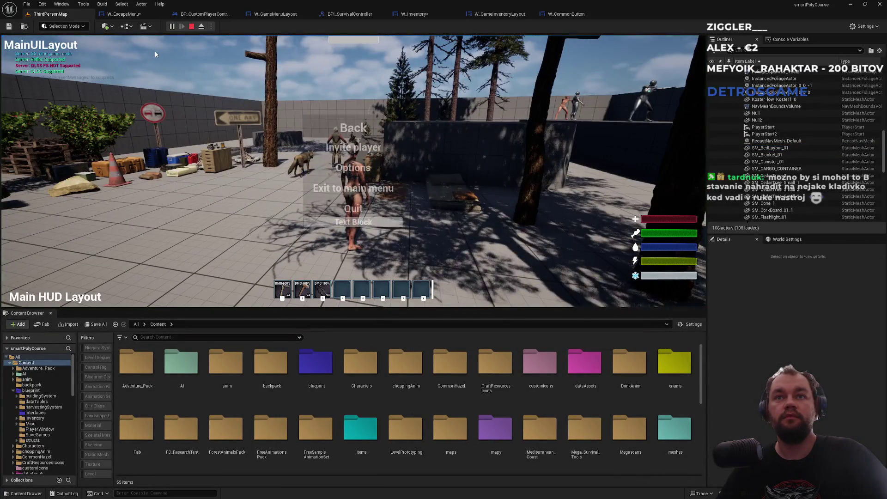
click(368, 223)
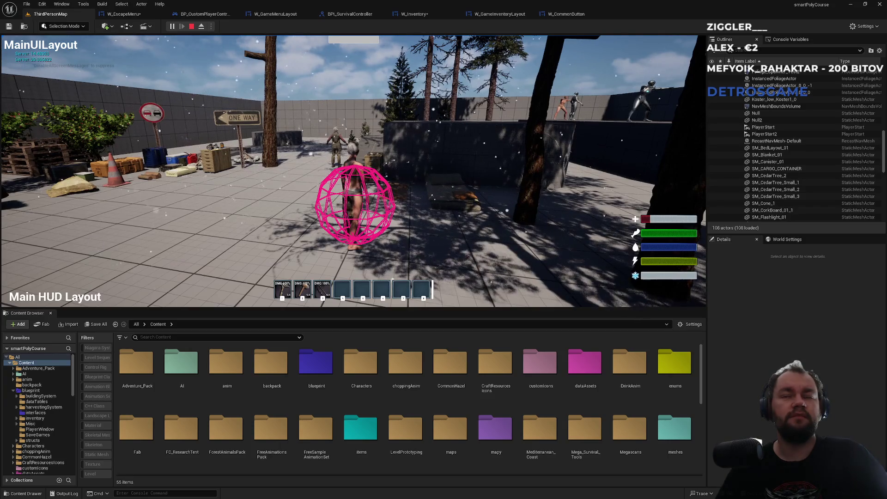
key(w)
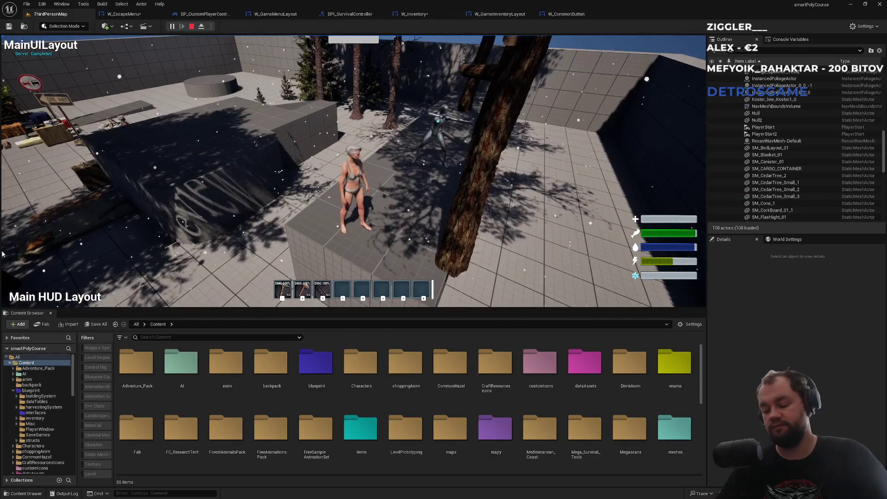
Go fullscreen with F11 and place a wooden floor foundation ahead of the character.
key(F11)
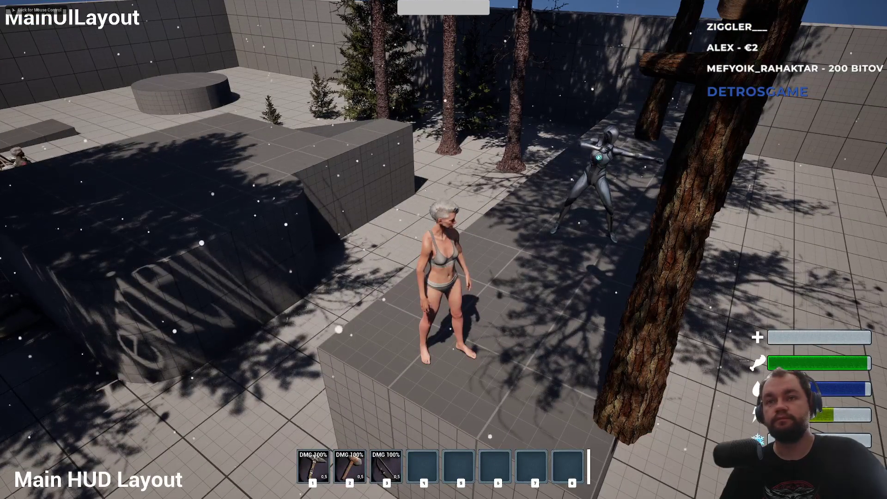
click(444, 249)
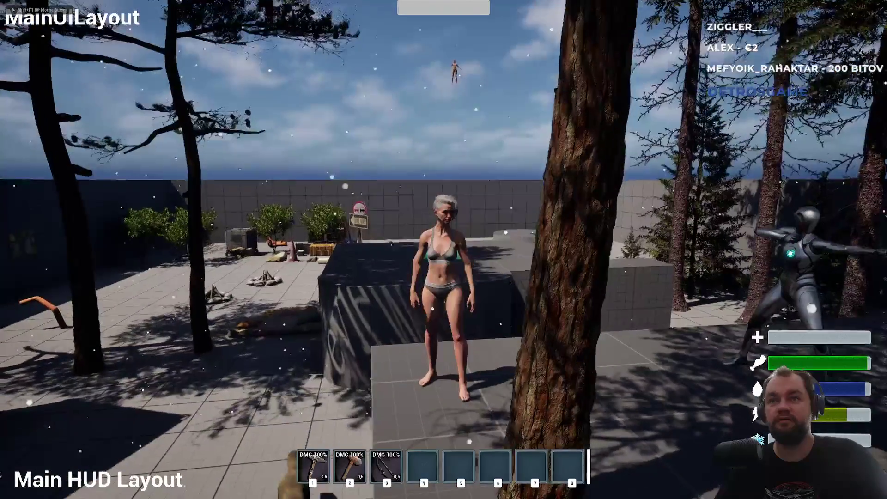
mouse_move(443, 249)
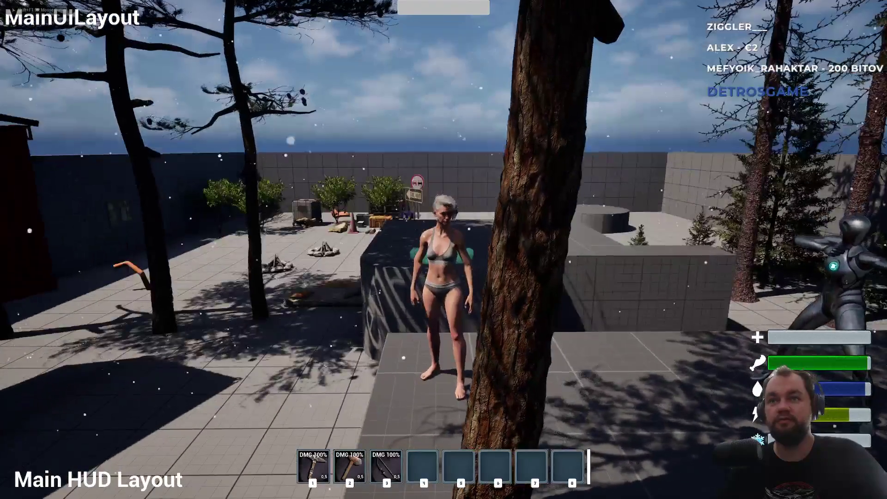
key(w)
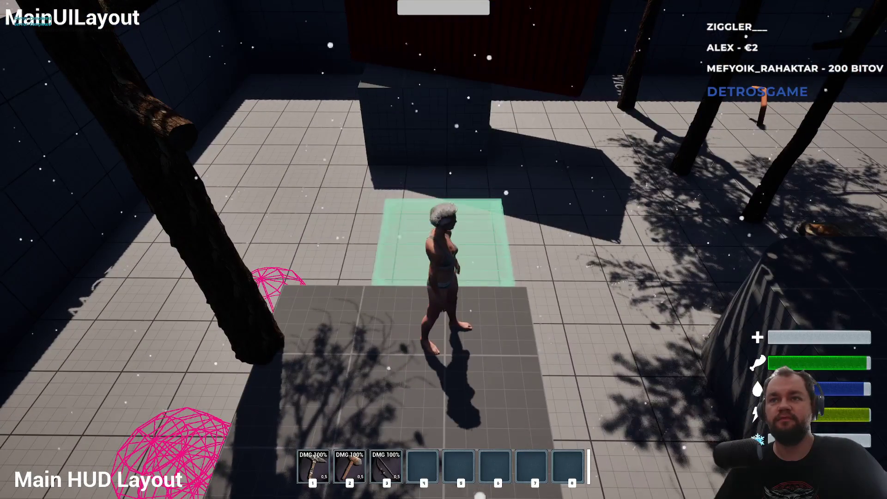
click(444, 250)
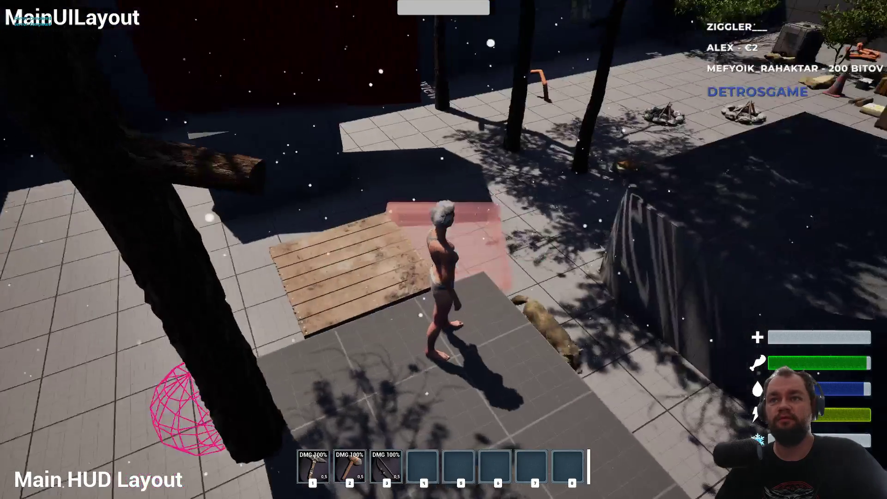
Run across the blocks to the crates and open and close the storage box twice.
key(w)
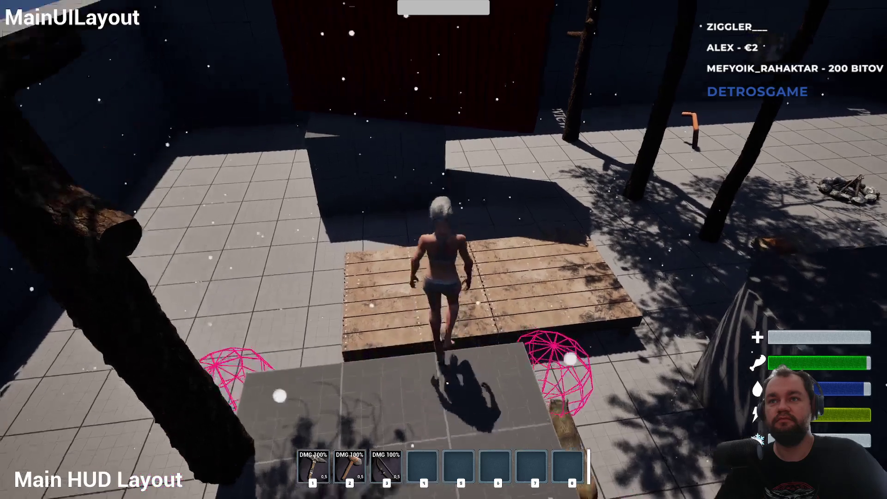
key(w)
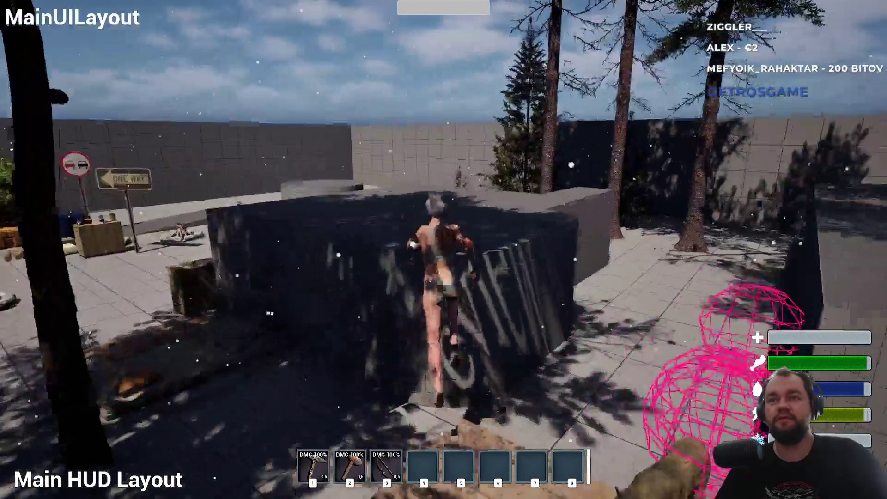
key(w)
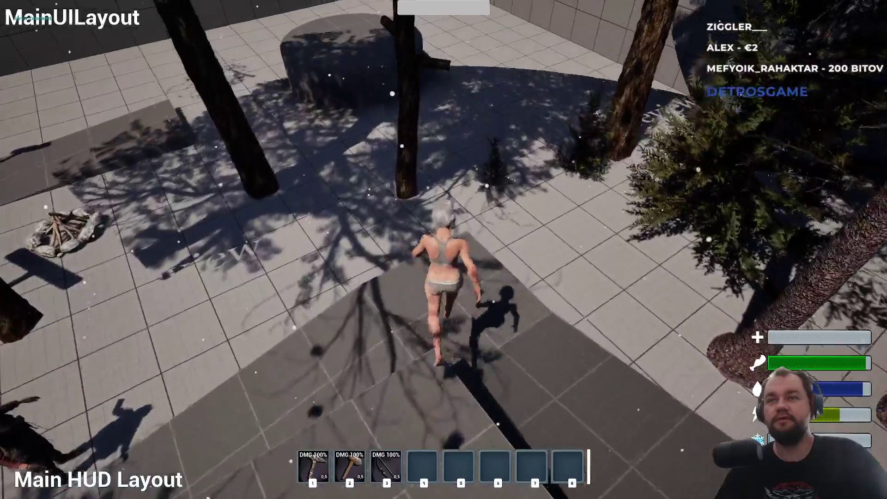
key(w)
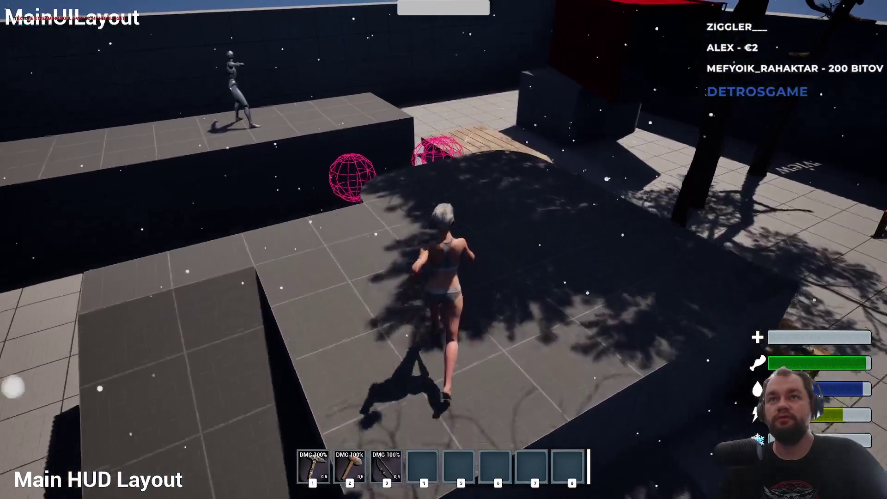
key(w)
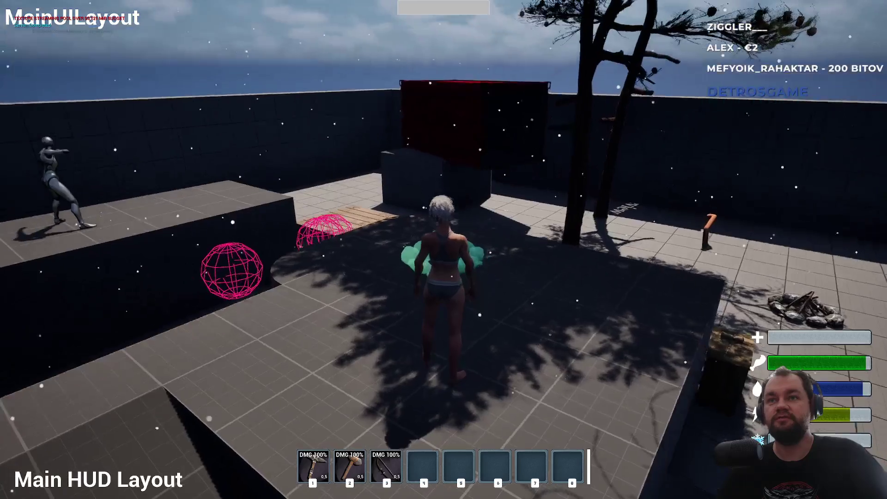
key(w)
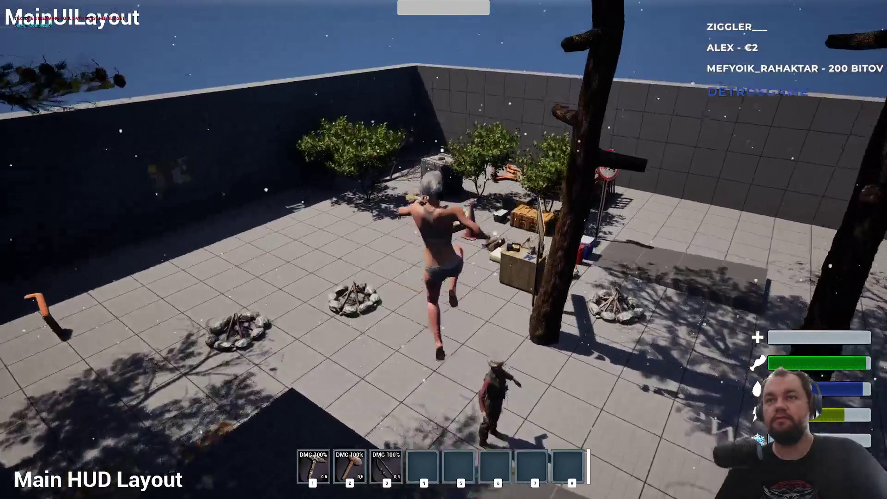
key(w)
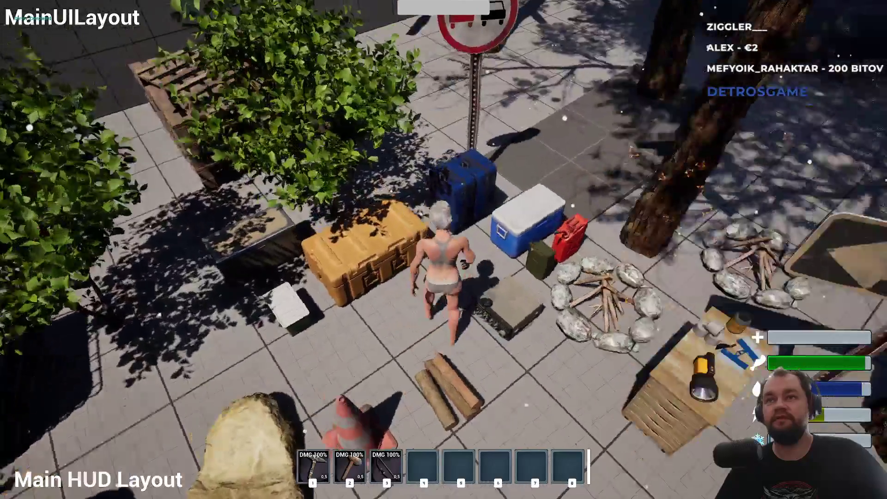
key(e)
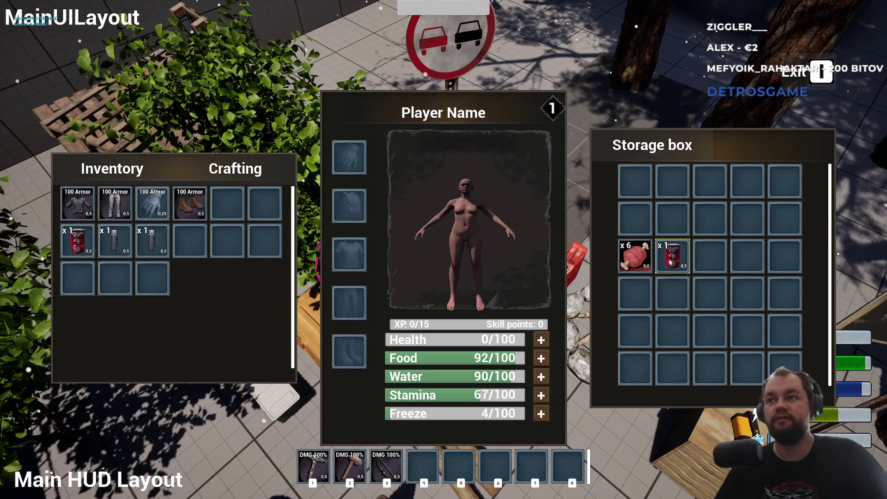
key(e)
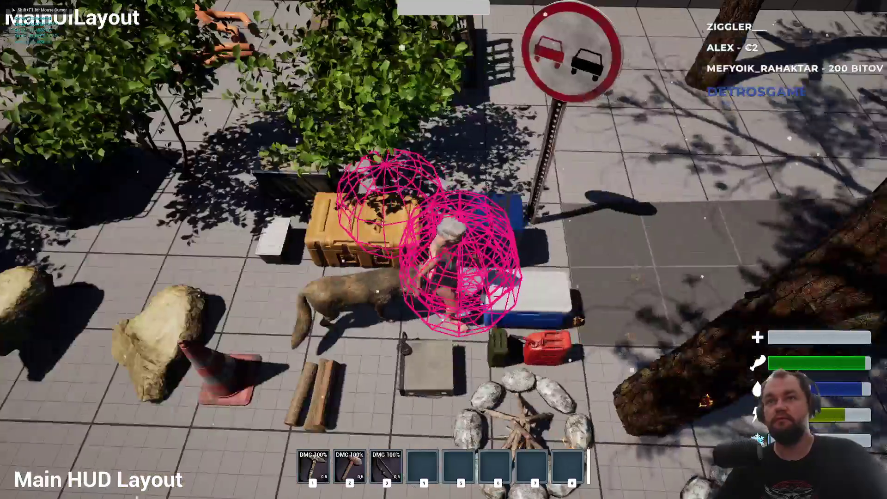
key(e)
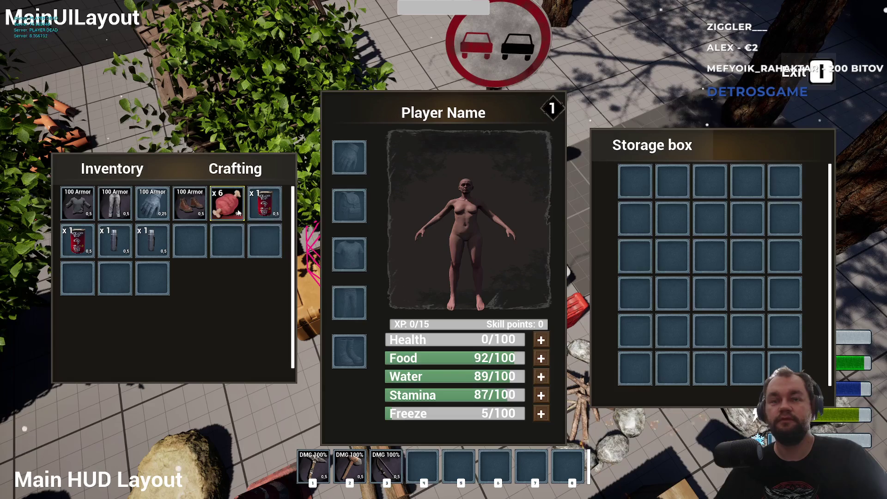
key(e)
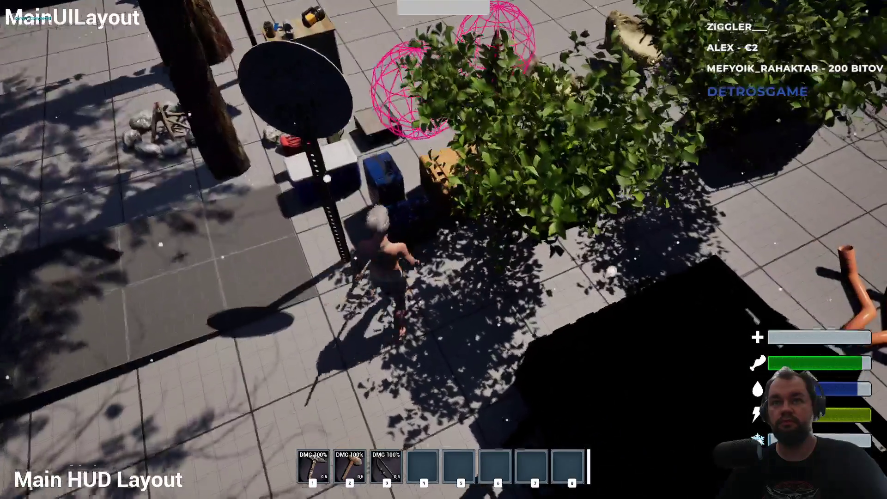
Move the 100 Armor boots from the inventory into the storage box and close the panels.
key(i)
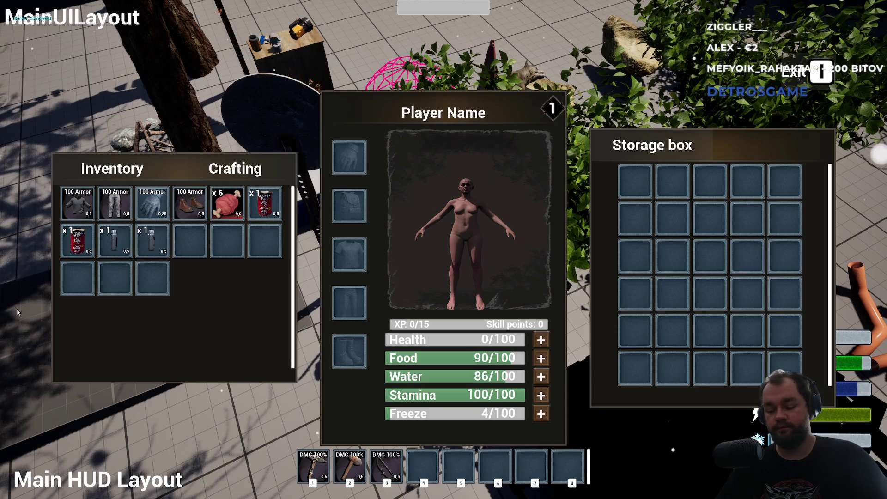
drag(190, 203, 637, 301)
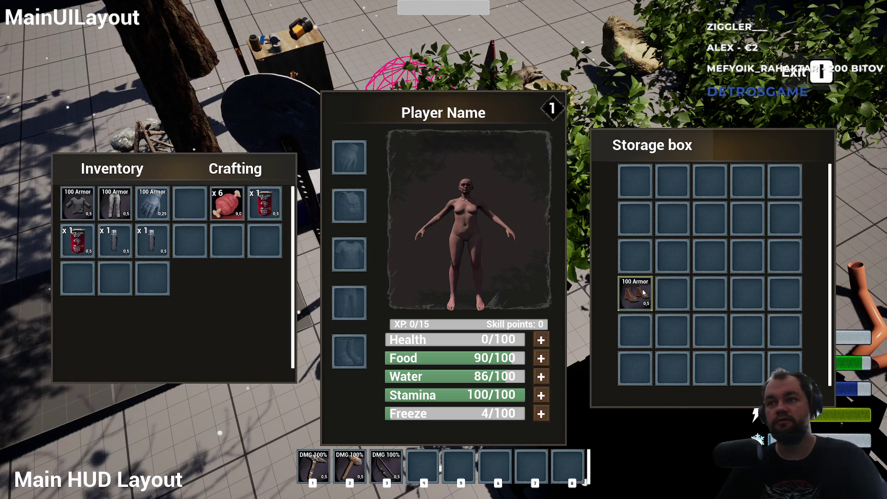
key(i)
key(i)
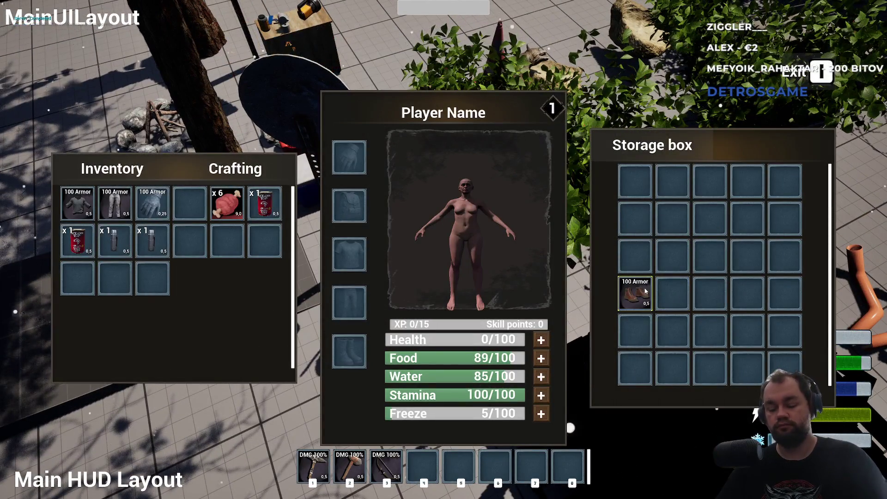
key(i)
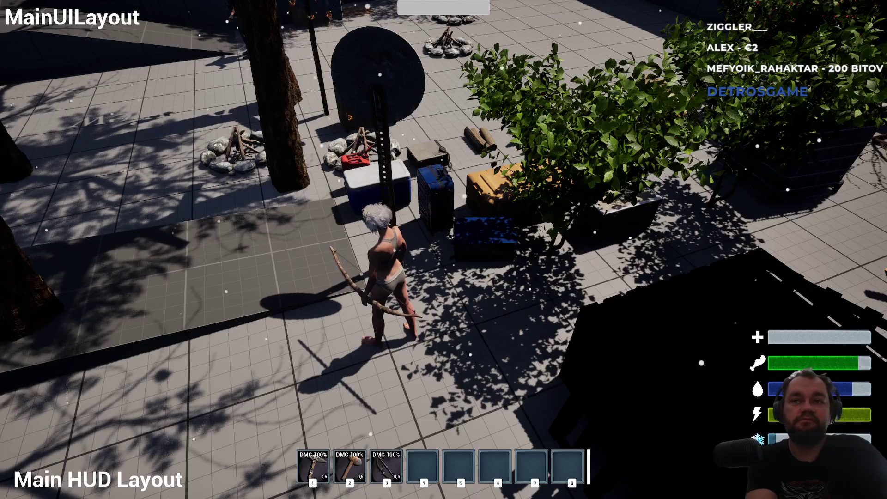
Walk to the blue boxes, toggle the storage and inventory panels, then stop the play-test with Esc.
key(w)
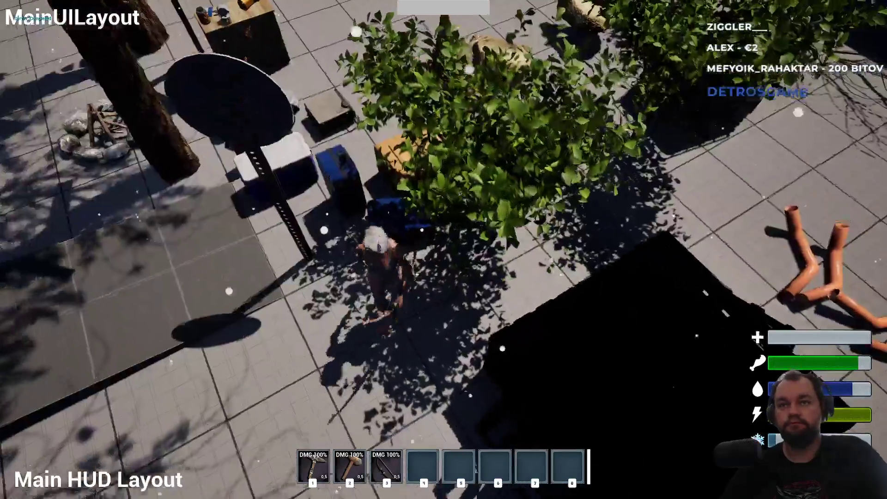
key(e)
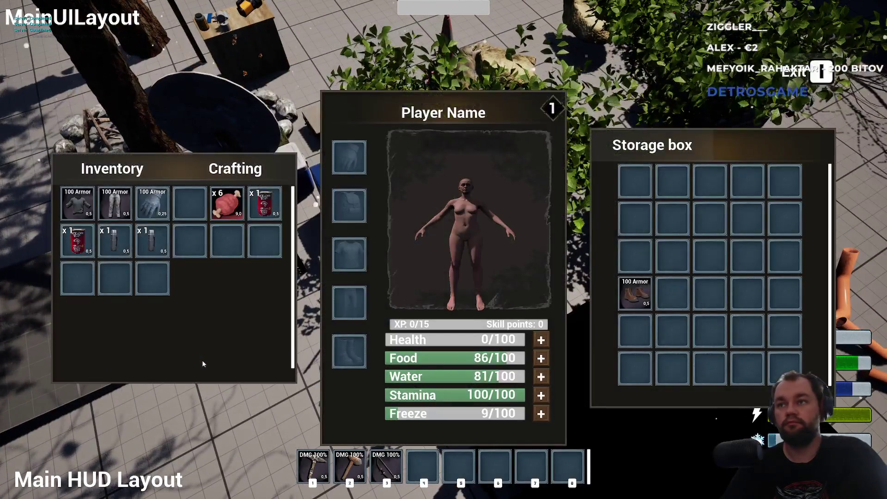
key(e)
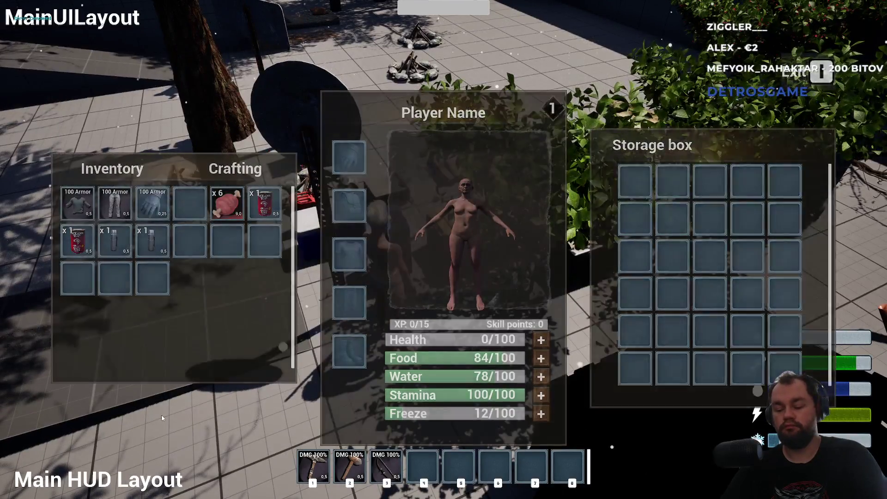
key(Tab)
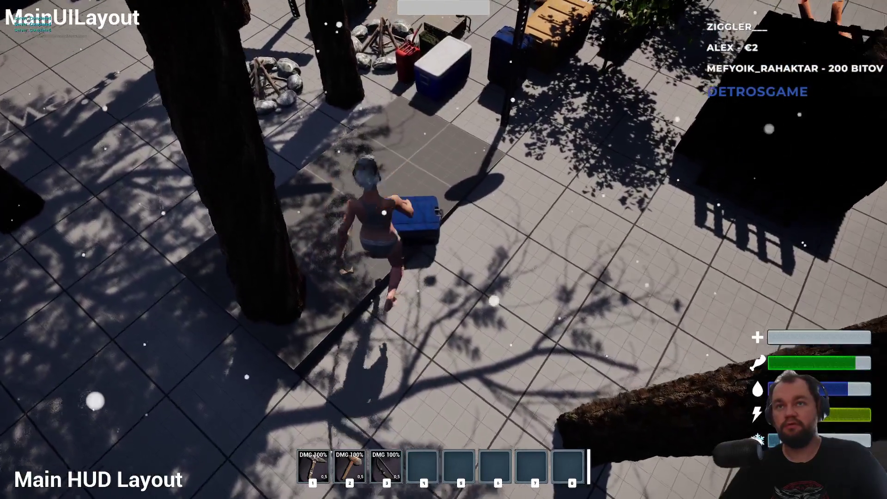
key(e)
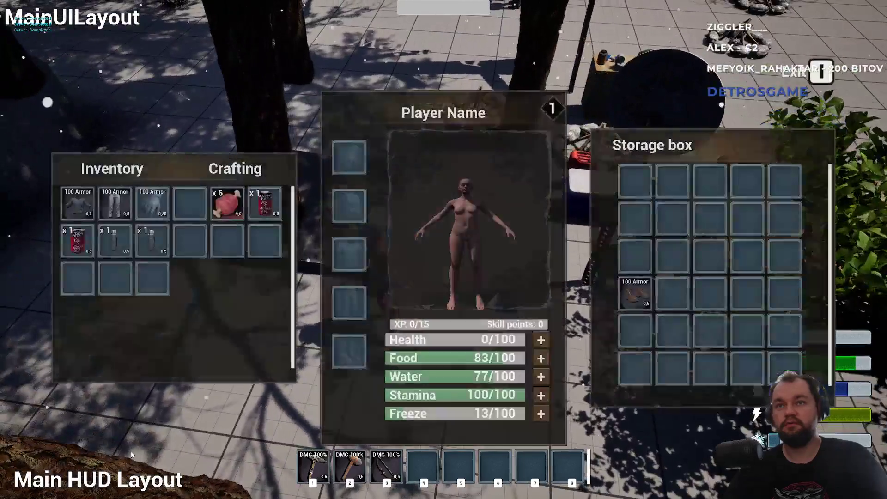
key(e)
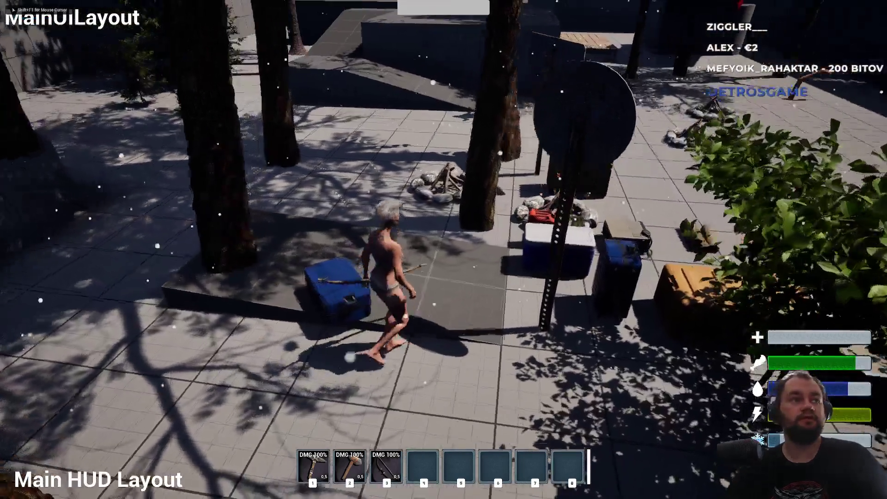
key(w)
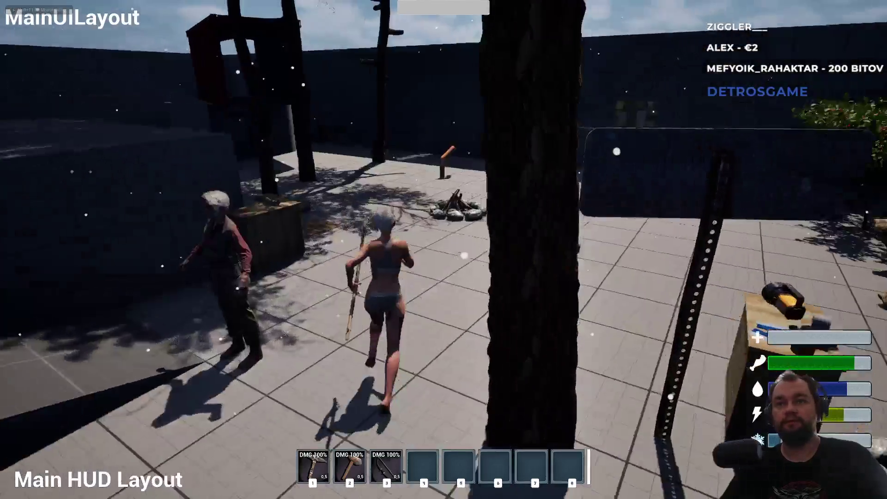
key(Escape)
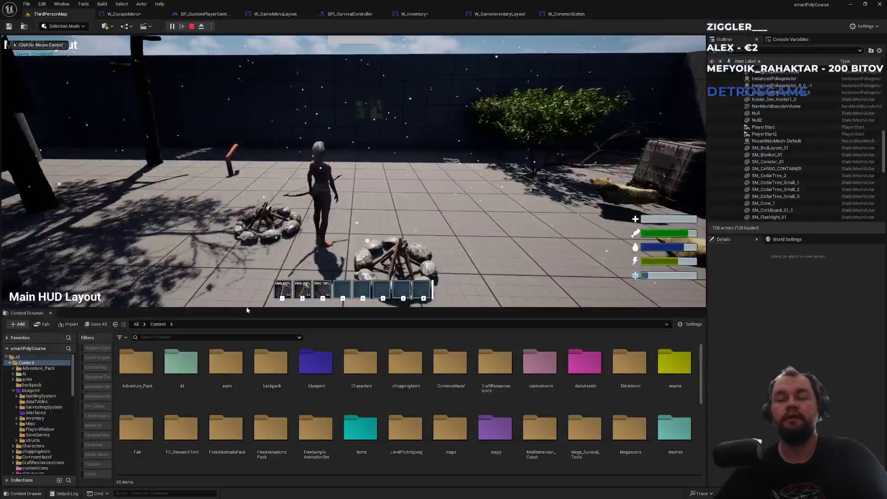
Tick Use Text on BackButtonCustom in W_EscapeMenu after clearing the Details filter.
click(578, 15)
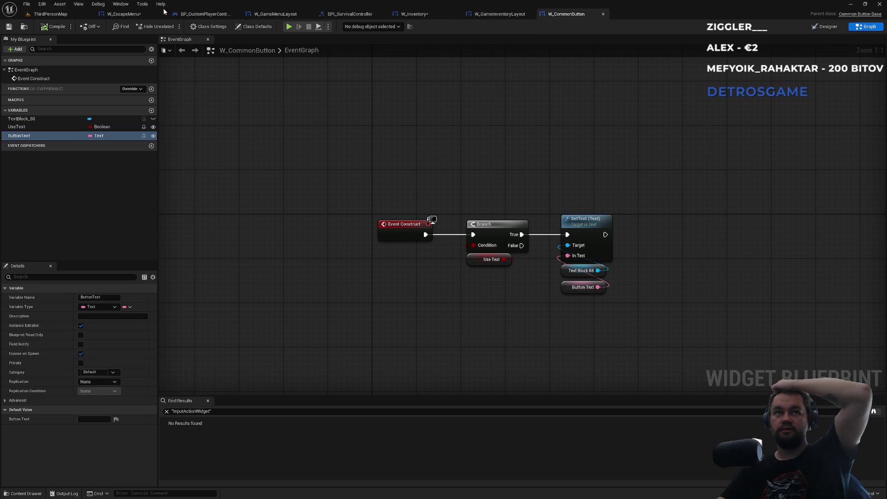
click(123, 15)
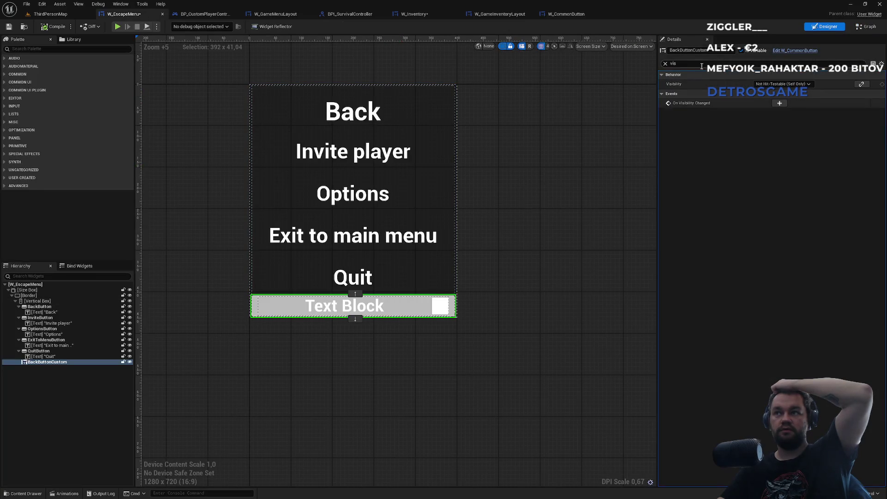
click(665, 64)
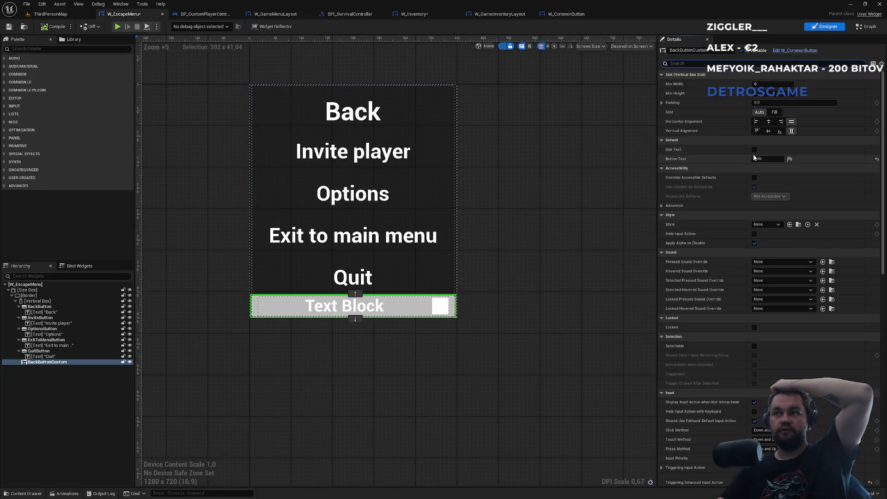
click(755, 150)
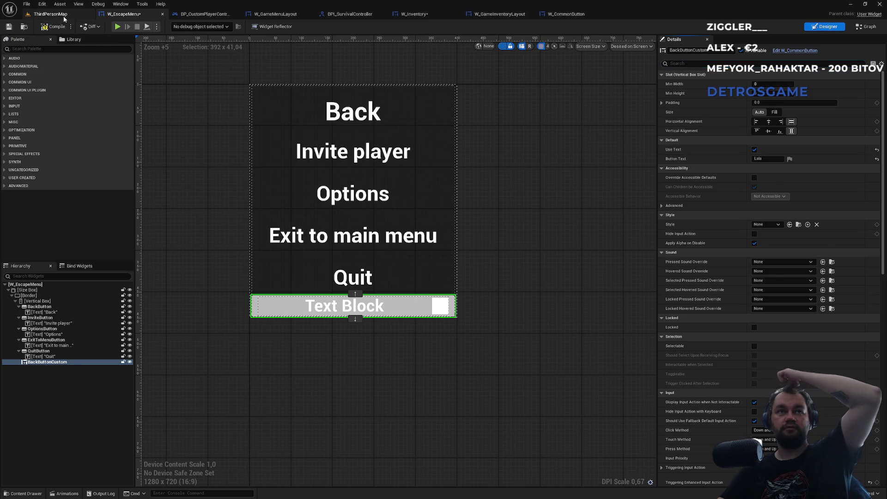
Play-test the escape menu on ThirdPersonMap, then stop and recentre the W_CommonButton graph.
click(60, 14)
click(172, 26)
key(Escape)
key(Escape)
key(Escape)
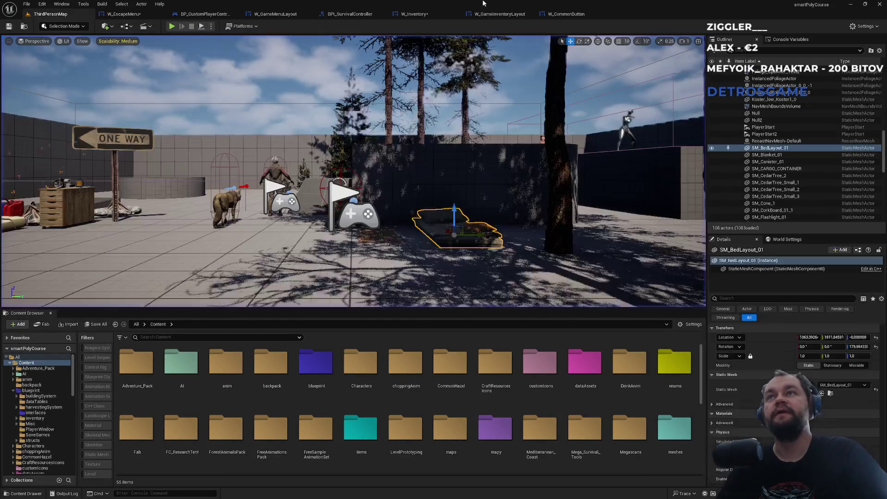
click(548, 17)
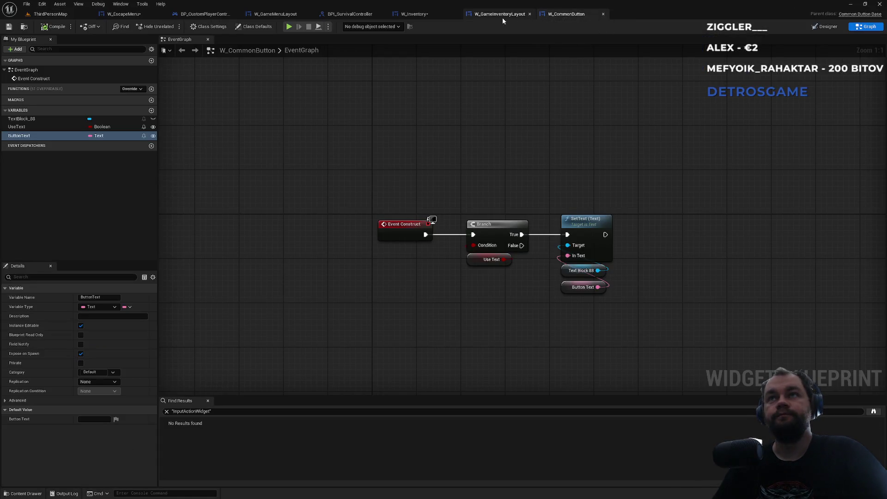
drag(490, 161, 398, 132)
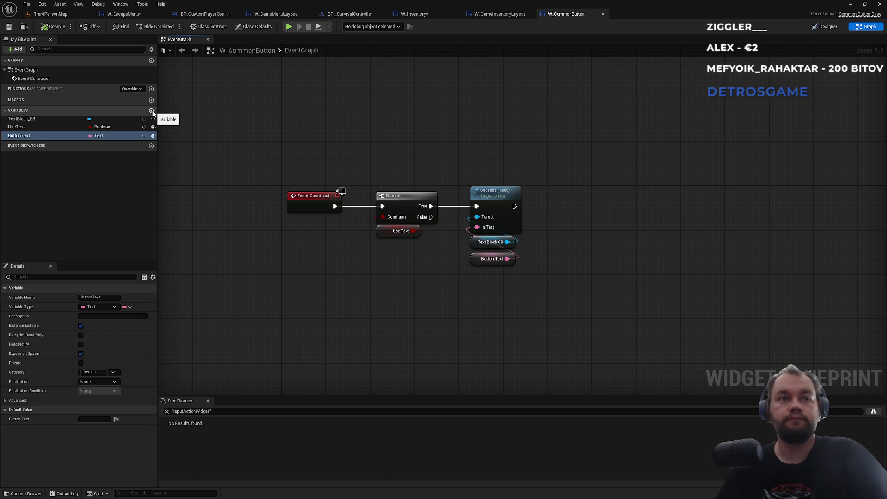
Add a float BackgroundOpacity variable ranged 0–1, Instance Editable, Expose on Spawn, default 1.0.
click(152, 111)
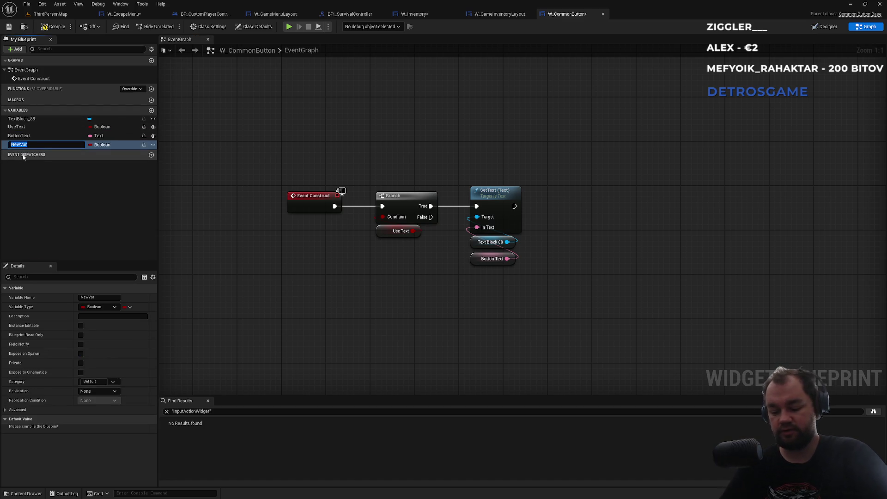
text(BackgroundOpacit)
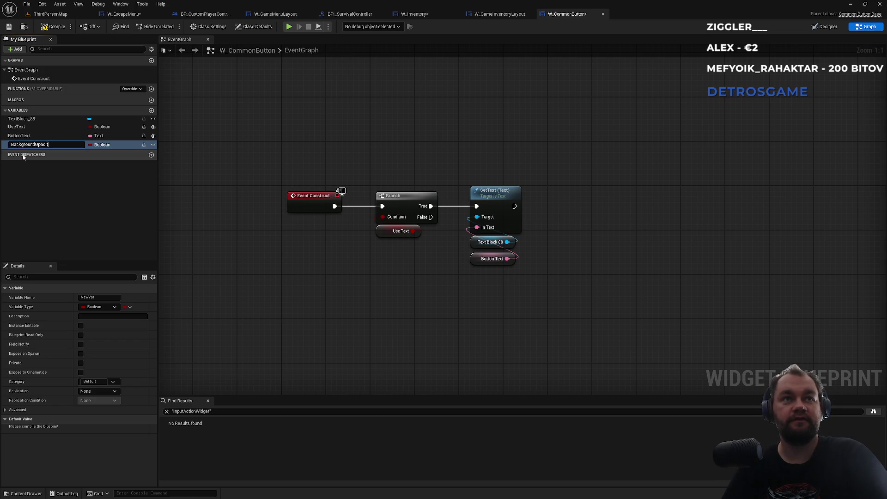
text(y)
key(Return)
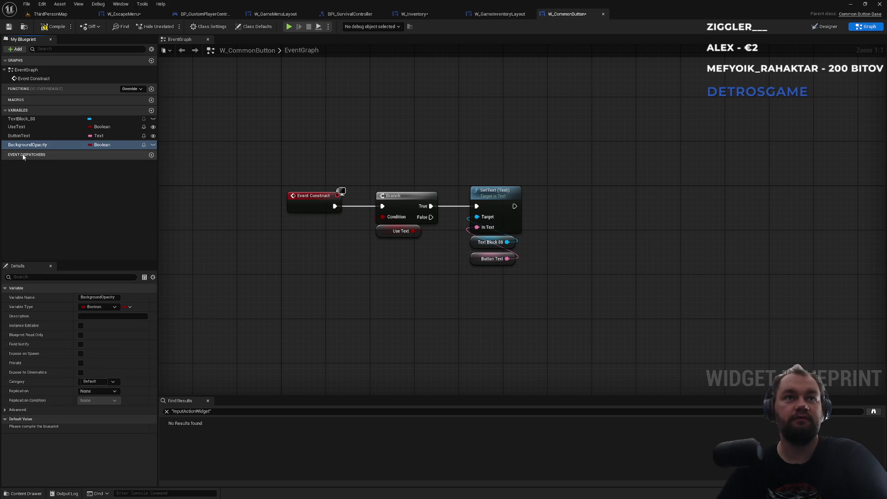
click(110, 391)
text(1)
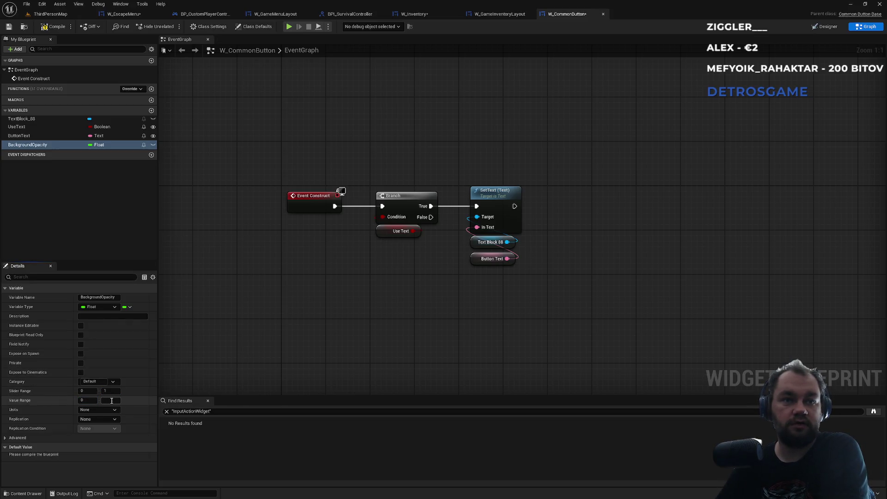
key(Return)
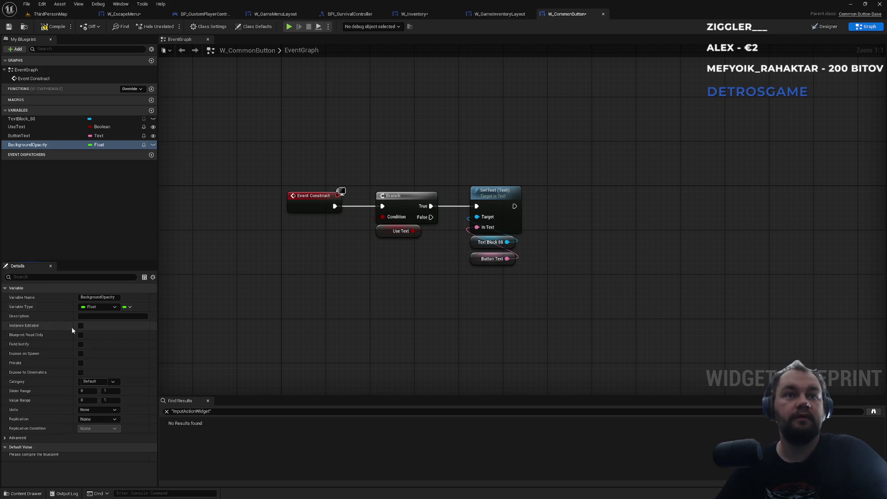
click(81, 326)
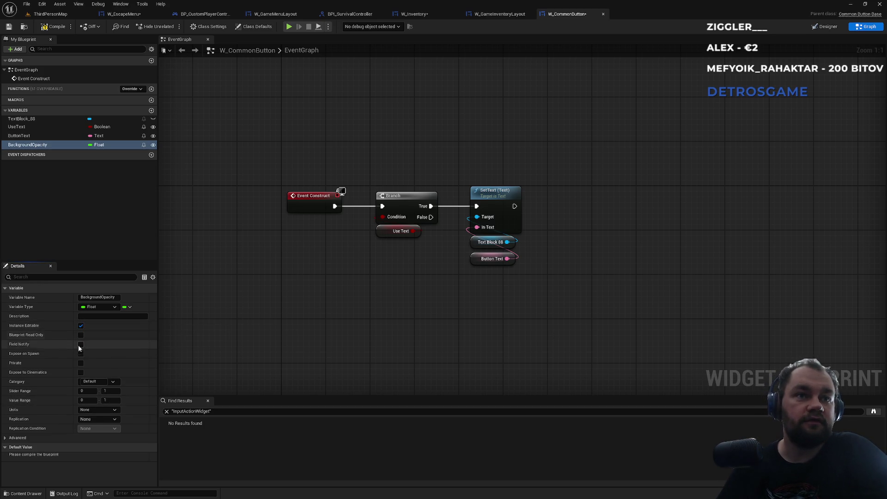
click(81, 353)
click(100, 145)
click(73, 145)
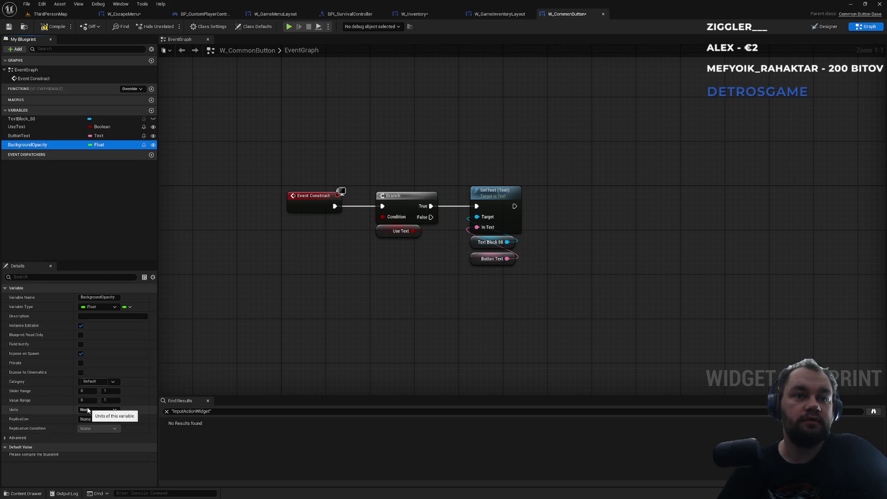
click(52, 28)
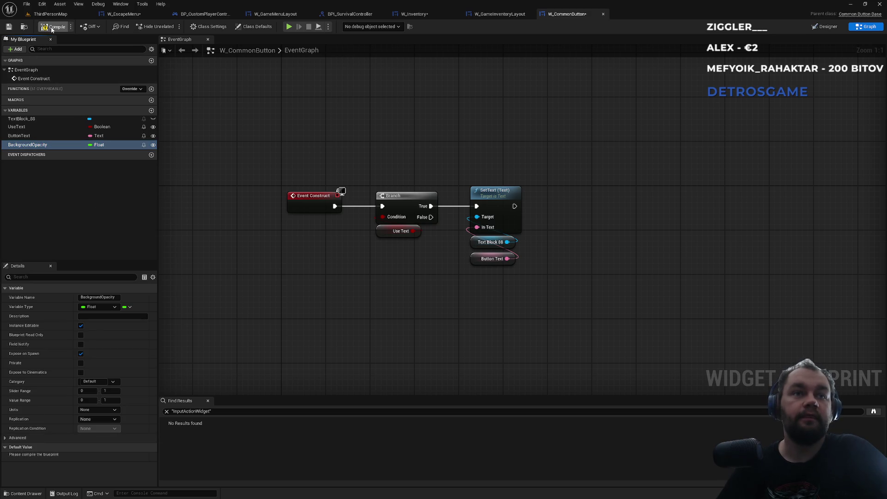
click(96, 456)
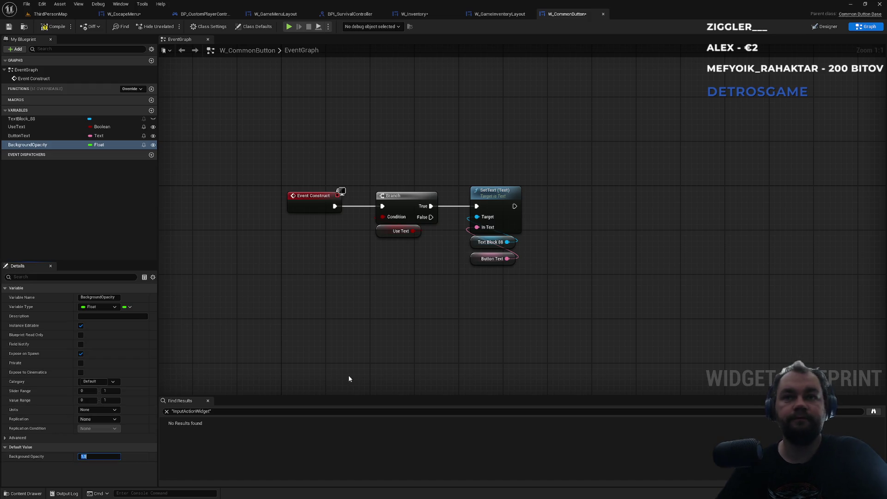
Cancel a node search from Text Block 88, then select TextBlock_88 in the Designer.
drag(495, 286, 402, 318)
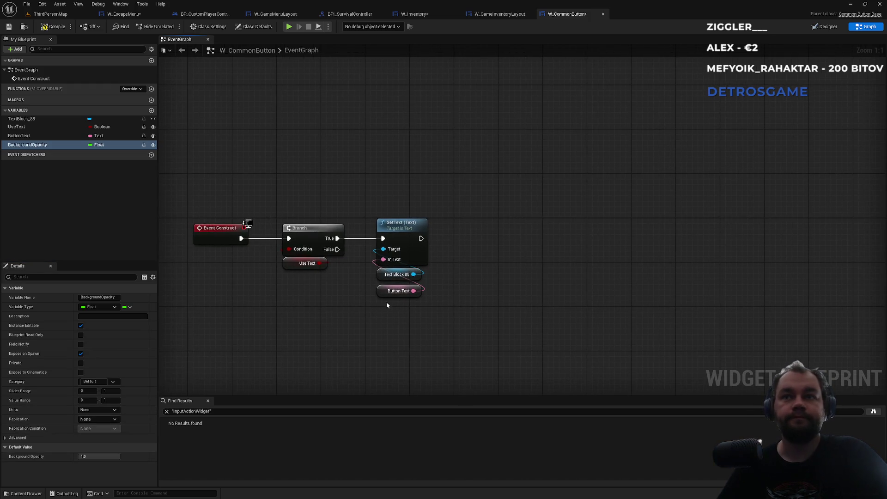
drag(414, 274, 453, 261)
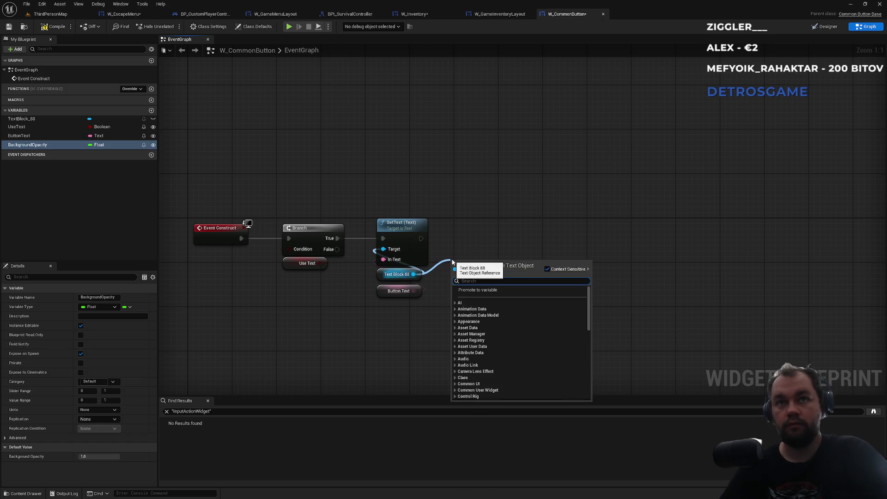
click(452, 241)
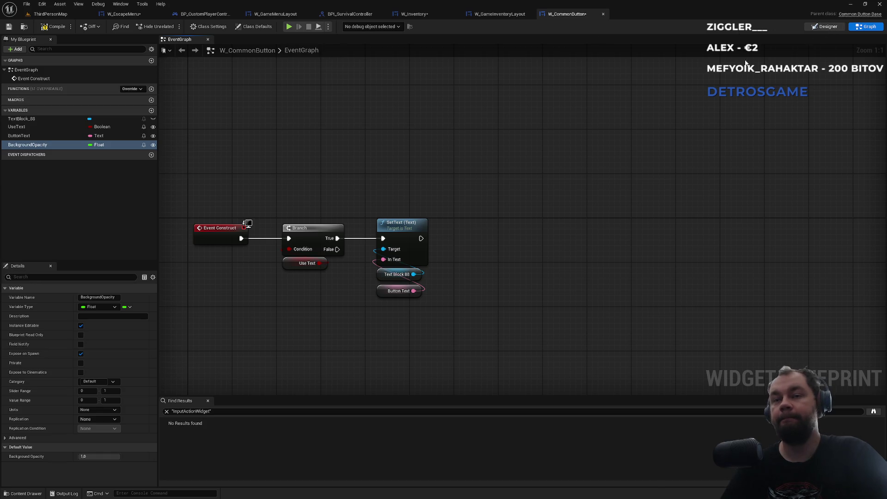
click(827, 28)
click(52, 296)
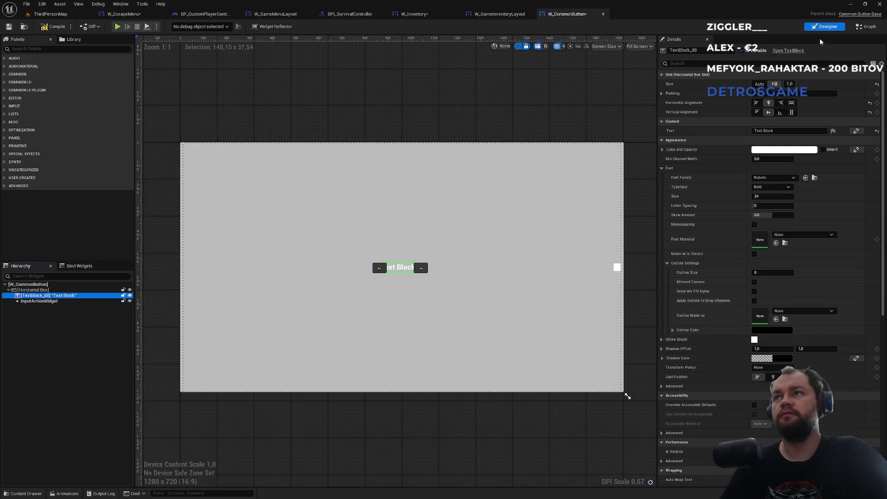
Place a Text Block 88 reference in the W_CommonButton event graph.
click(867, 26)
mouse_move(32, 122)
mouse_down()
mouse_move(485, 226)
mouse_move(480, 214)
mouse_move(481, 254)
mouse_up()
text(backg)
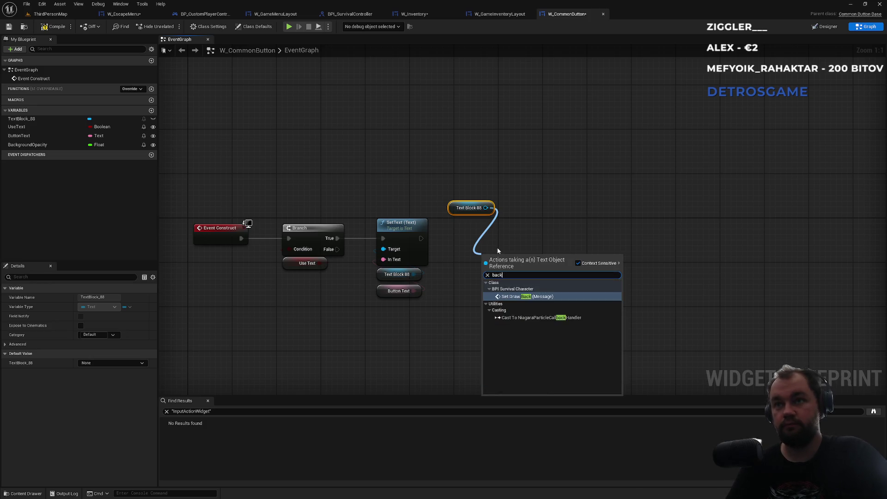
key(BackSpace)
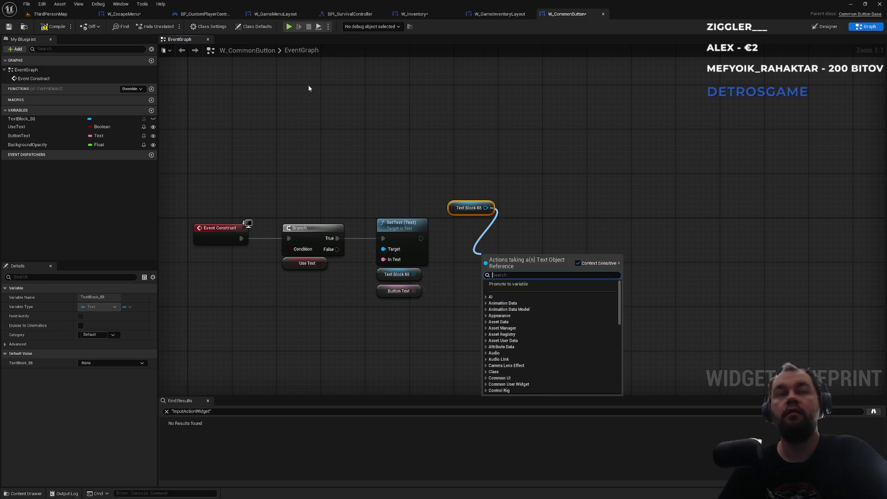
click(822, 25)
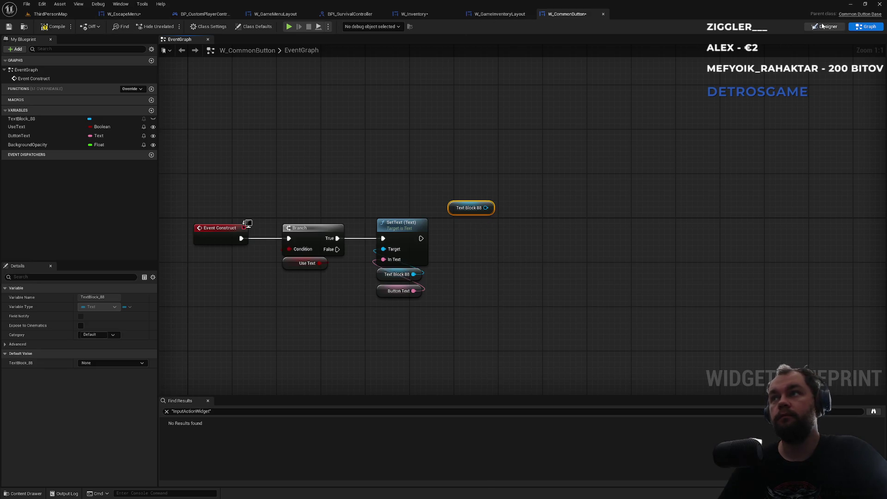
click(823, 27)
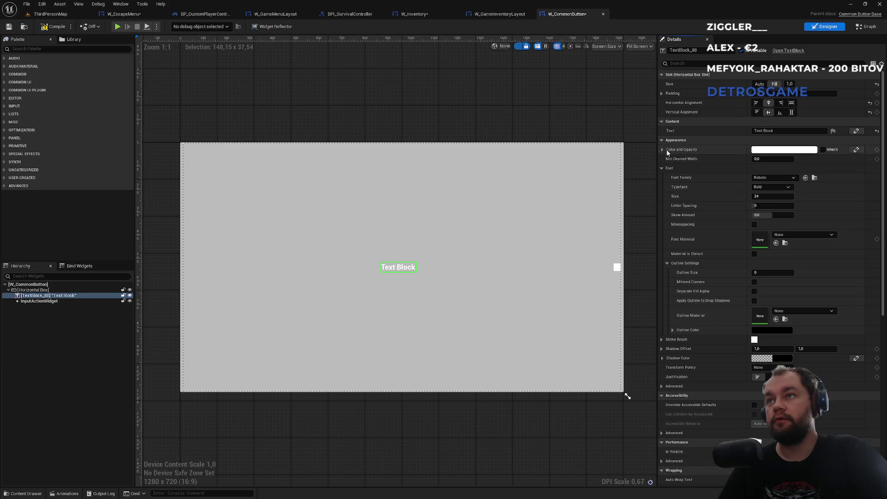
click(863, 28)
Add a Set Color and Opacity node for Text Block 88 and split its colour into R, G, B, A.
drag(486, 208, 508, 225)
text(co)
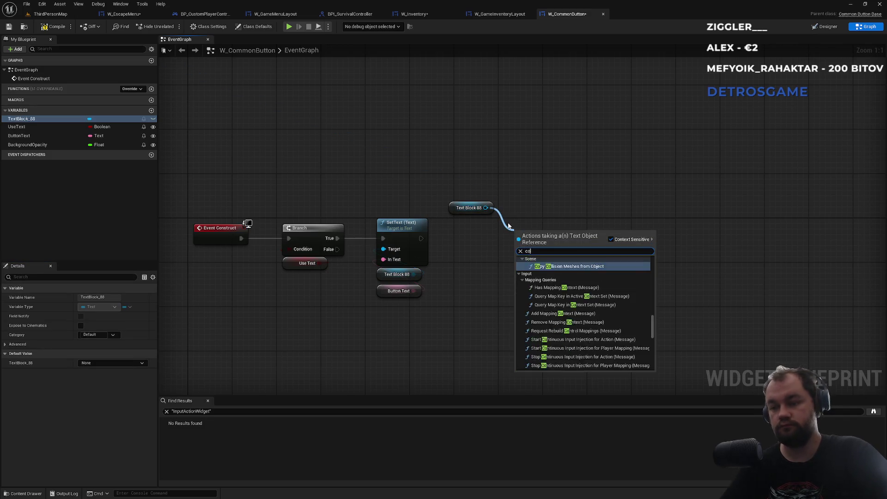
text(lor)
key(Up)
key(Up)
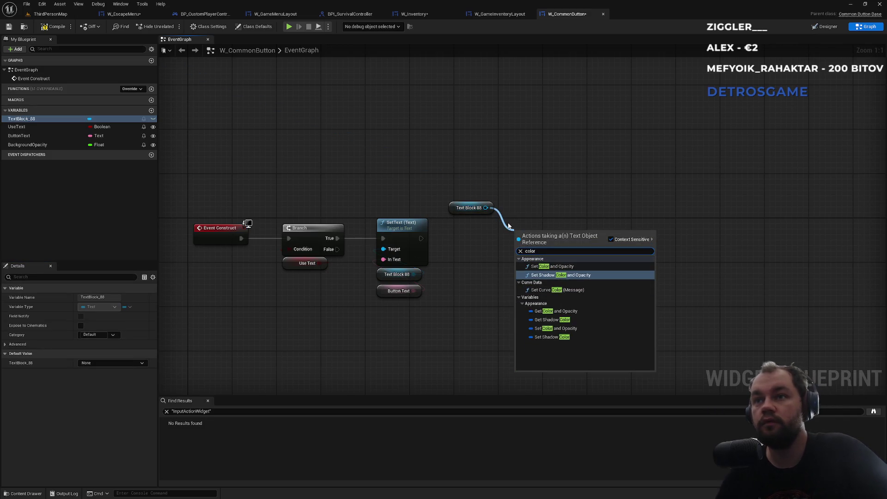
key(Return)
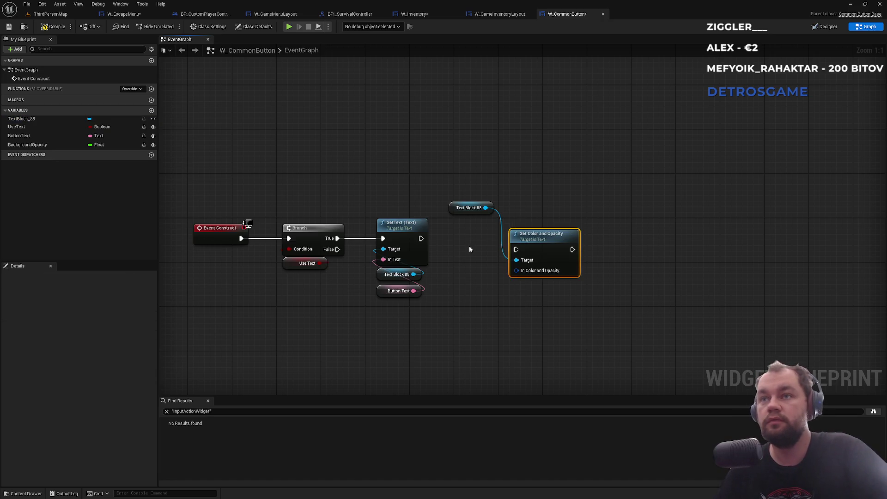
right_click(534, 275)
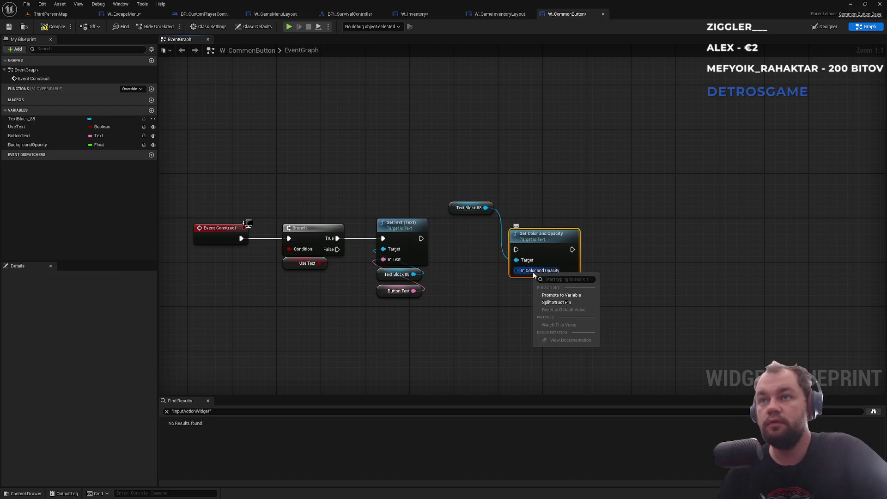
click(557, 303)
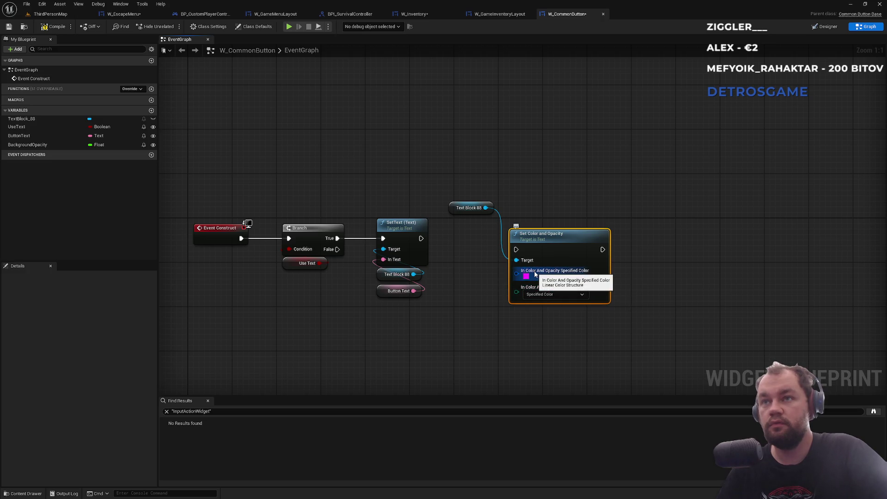
right_click(518, 275)
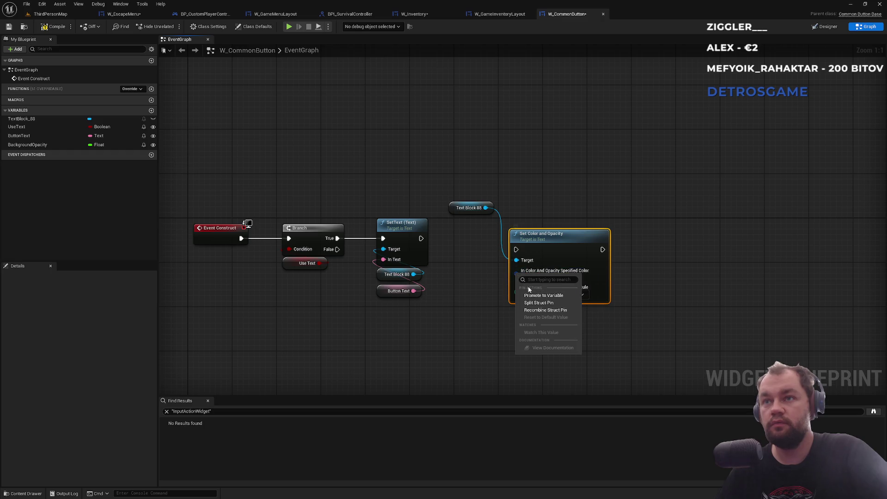
click(546, 303)
Wire BackgroundOpacity into the colour's A input, chain execution after setting the text, and save all.
mouse_move(561, 247)
mouse_down()
mouse_move(583, 211)
mouse_move(574, 193)
mouse_up()
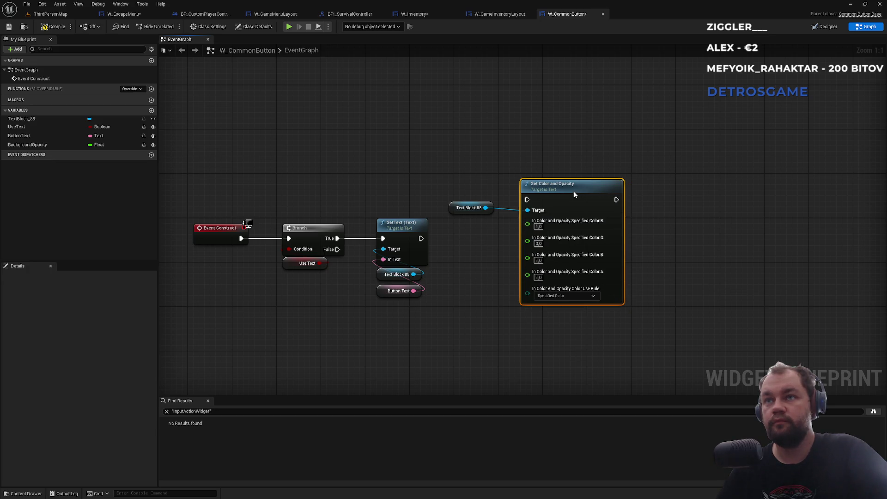
click(536, 163)
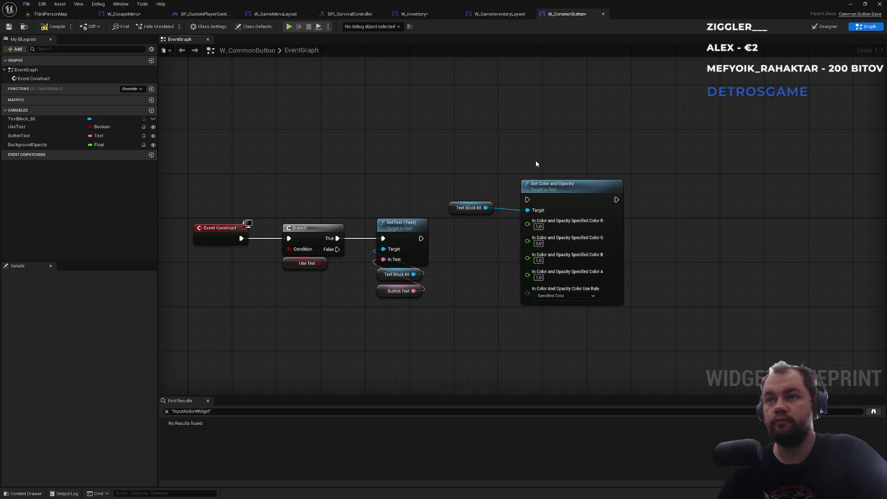
click(37, 145)
drag(78, 163, 527, 272)
mouse_move(530, 204)
mouse_down()
mouse_move(467, 248)
mouse_move(421, 239)
mouse_up()
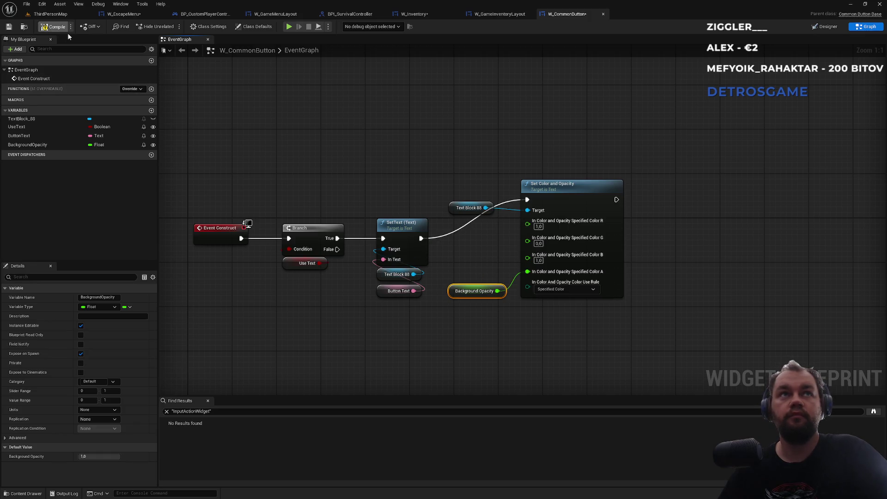
key(ctrl+shift+s)
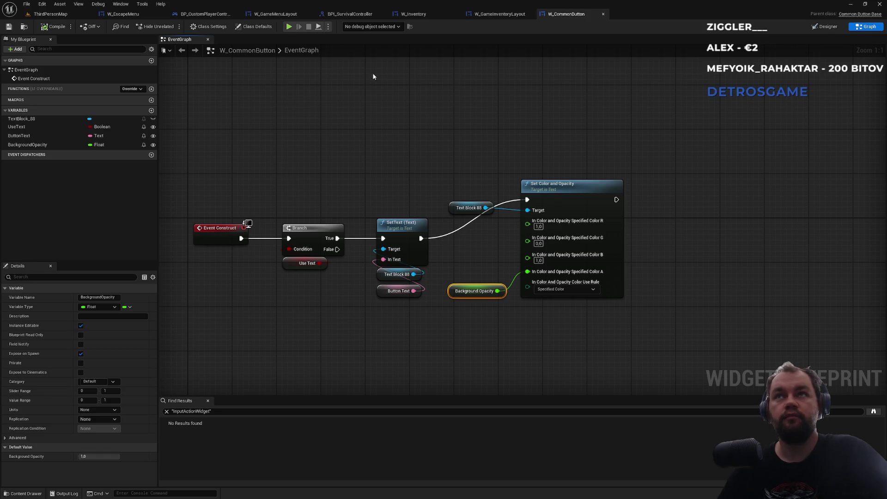
click(124, 14)
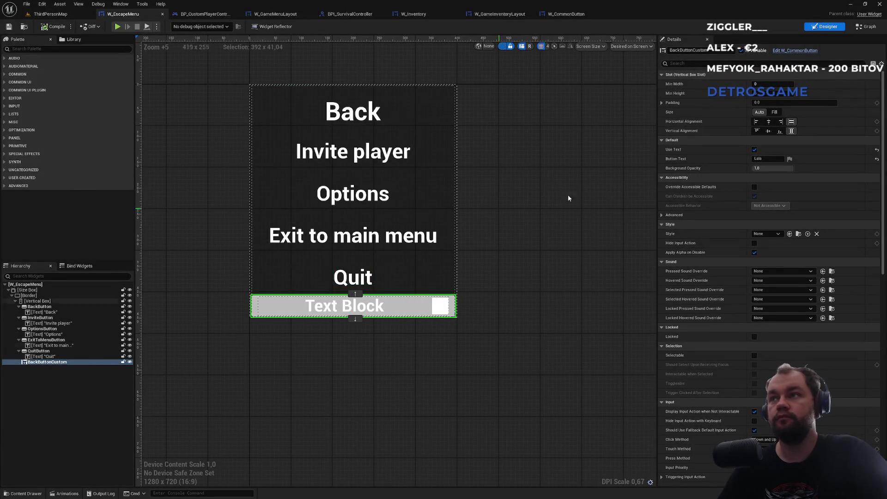
Drag BackButtonCustom's Background Opacity slider down from 1.0, then return to ThirdPersonMap.
drag(767, 170, 753, 170)
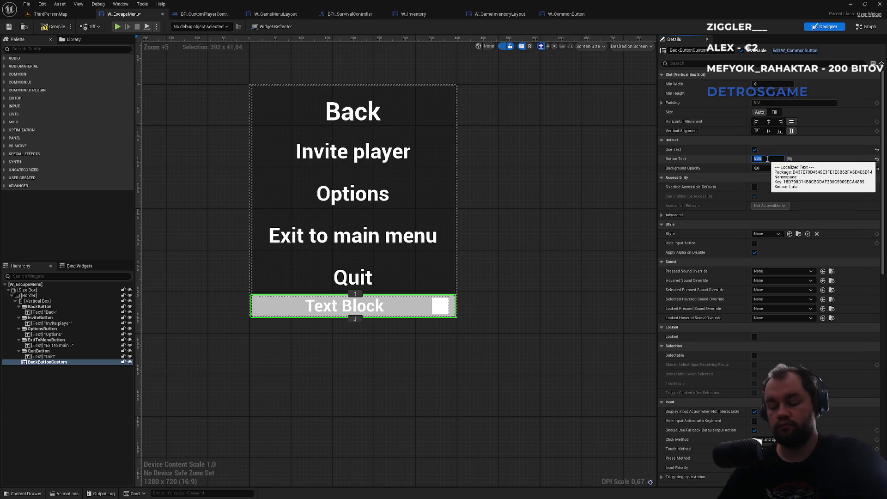
click(67, 14)
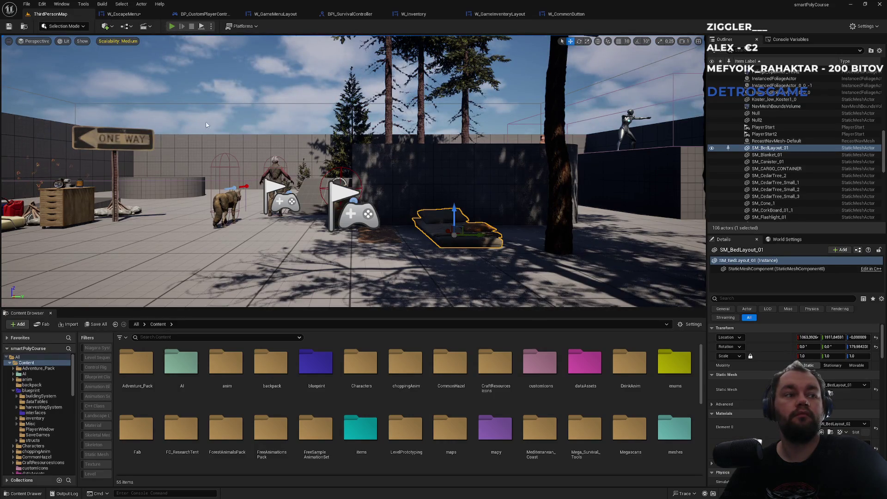
Play with Alt+P, open the escape menu and press Back, then stop and go to W_CommonButton.
key(alt+p)
key(Escape)
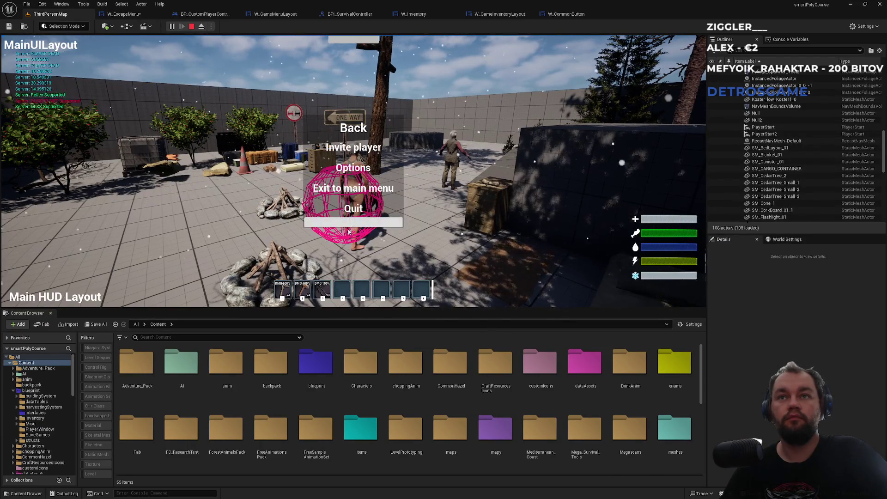
click(338, 253)
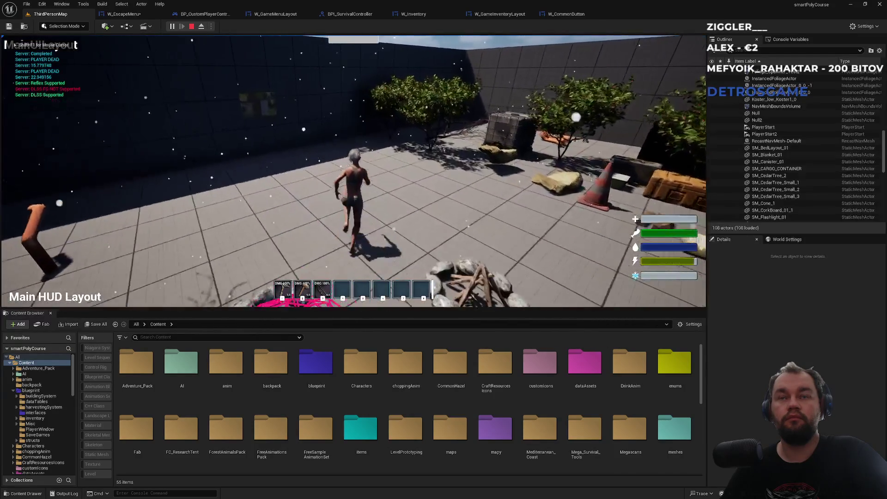
key(Escape)
click(572, 15)
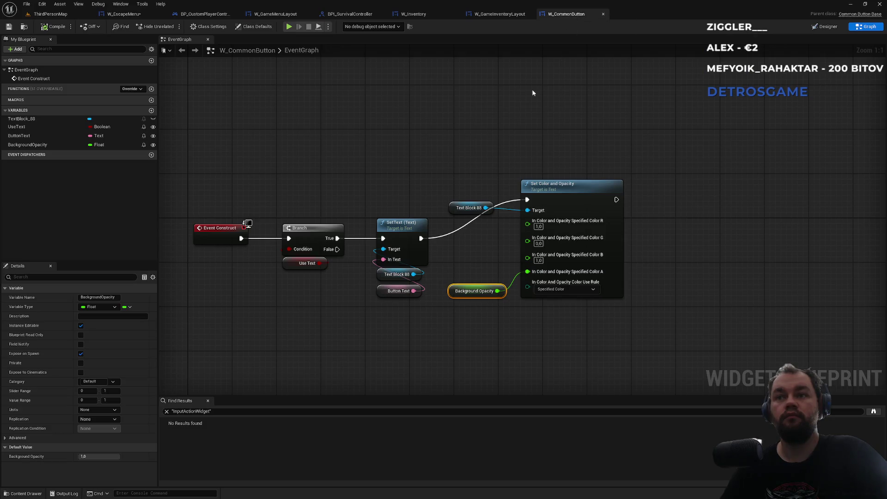
Cycle through the open asset tabs, then show W_CommonButton's Designer and select its horizontal box.
click(124, 14)
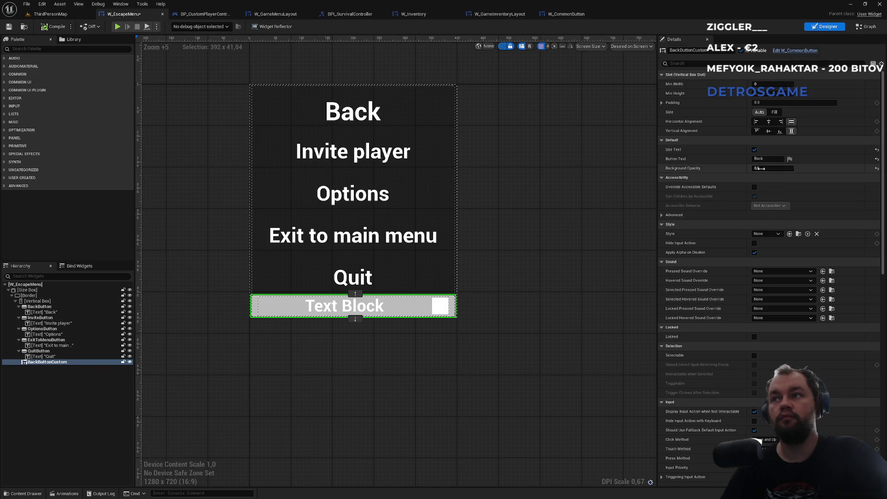
click(569, 14)
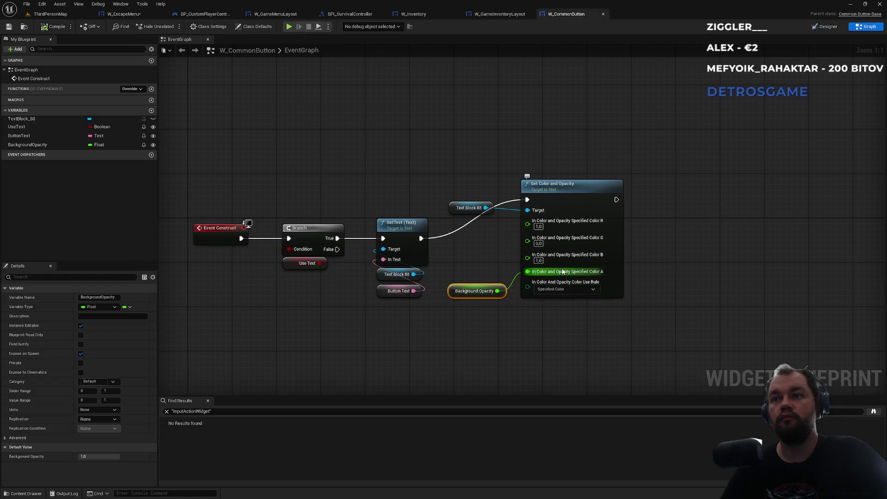
click(491, 16)
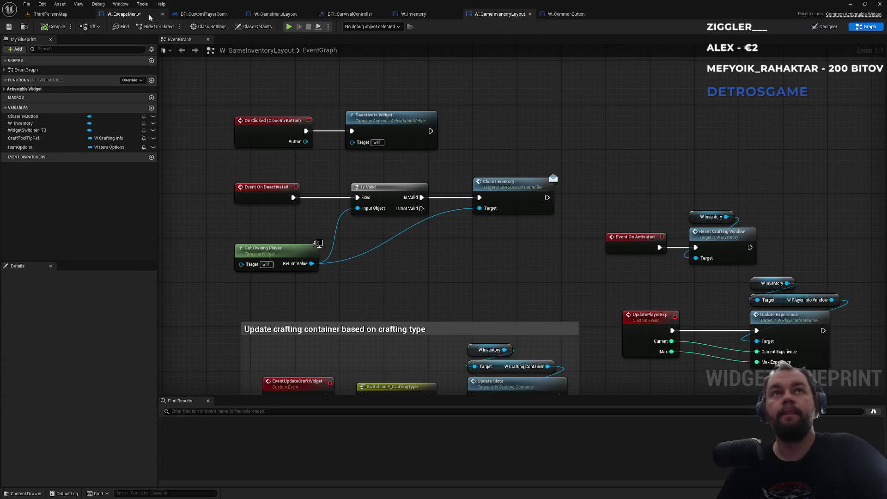
click(345, 15)
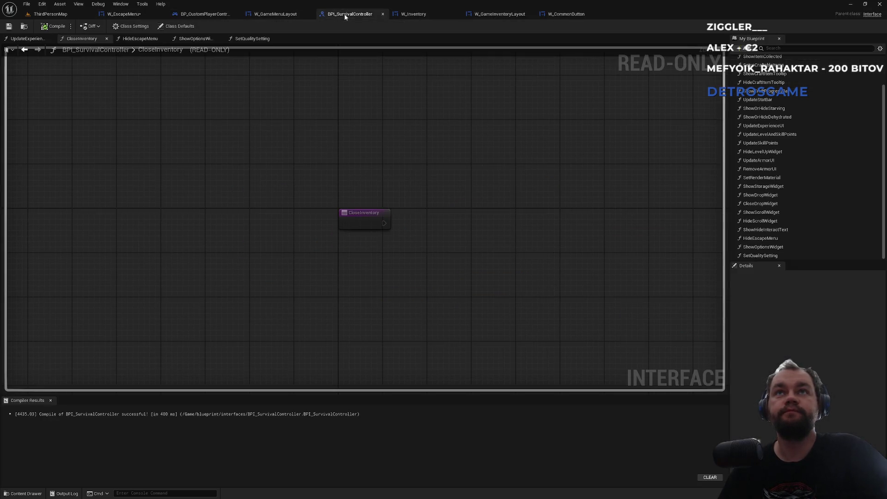
click(421, 20)
click(336, 17)
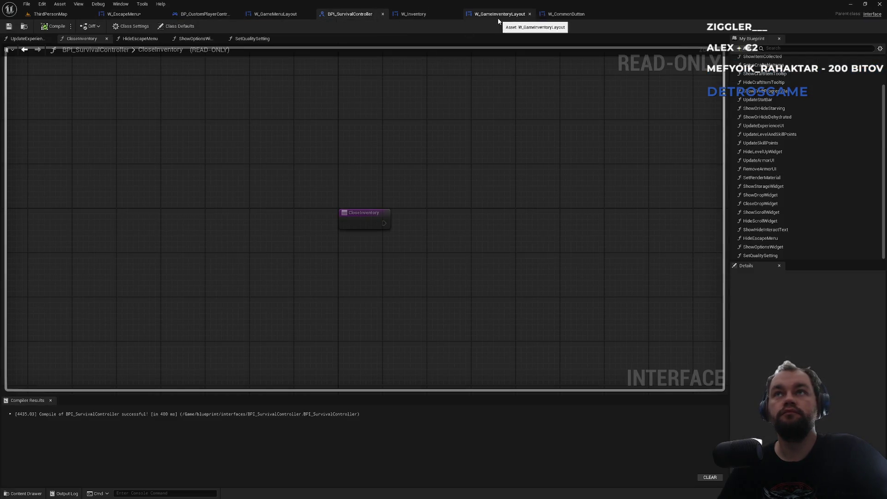
click(580, 17)
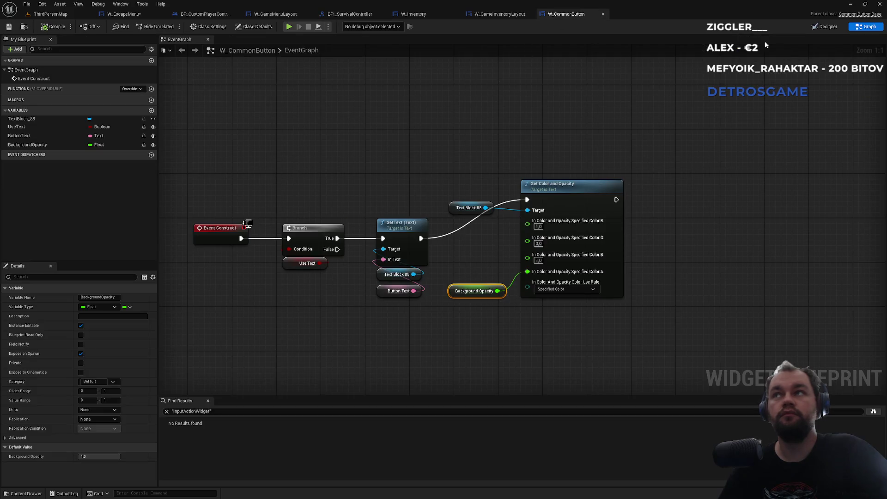
key(shift+alt+d)
click(522, 253)
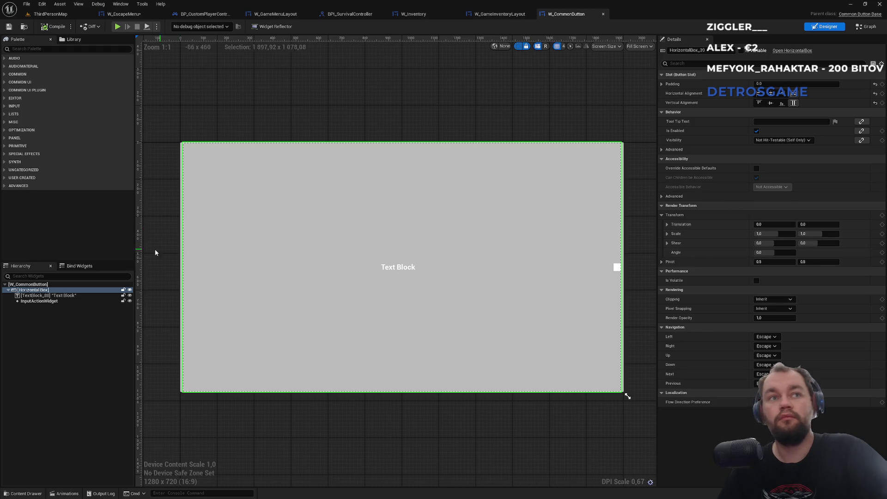
Inspect the white text colour's RGBA values, then check the horizontal box and InputActionWidget.
click(76, 296)
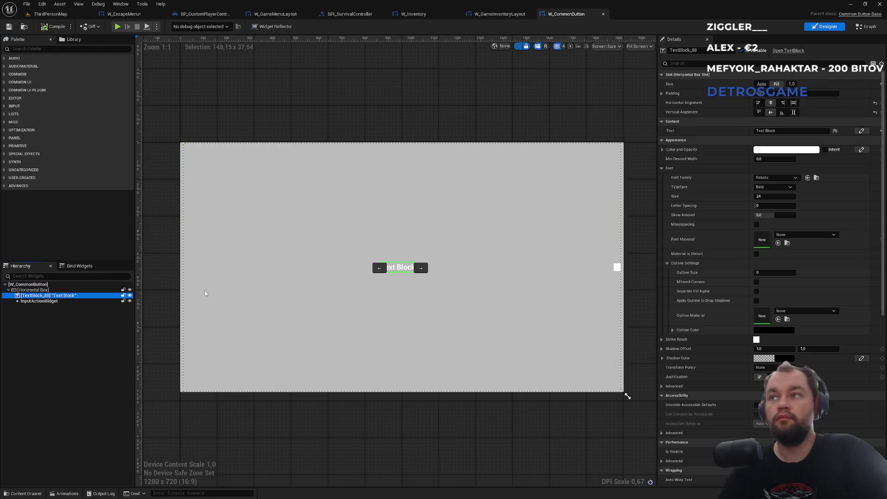
click(662, 150)
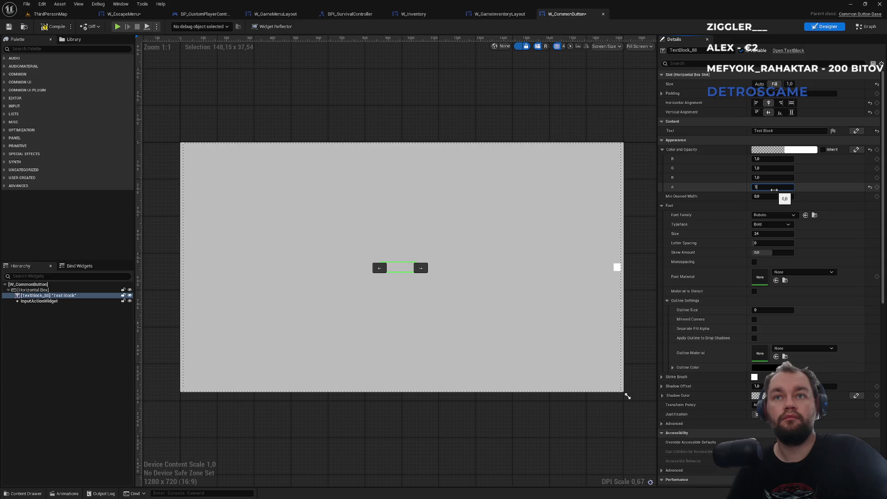
click(52, 291)
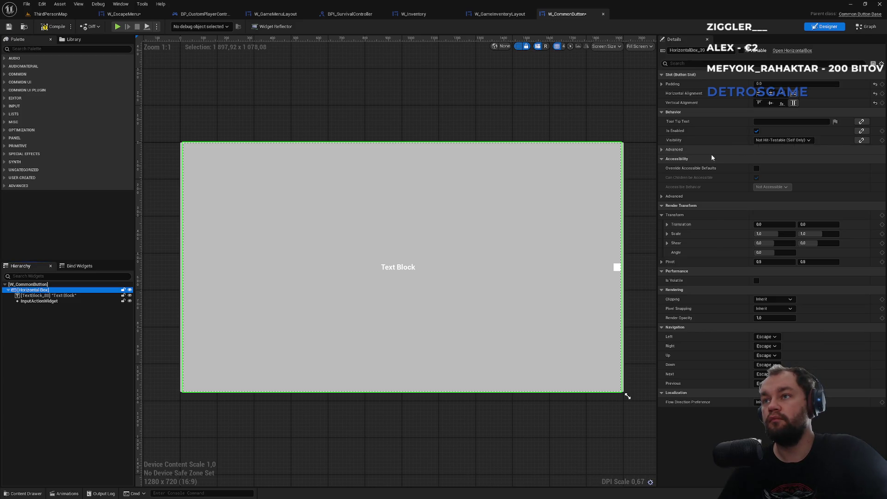
click(40, 301)
click(49, 297)
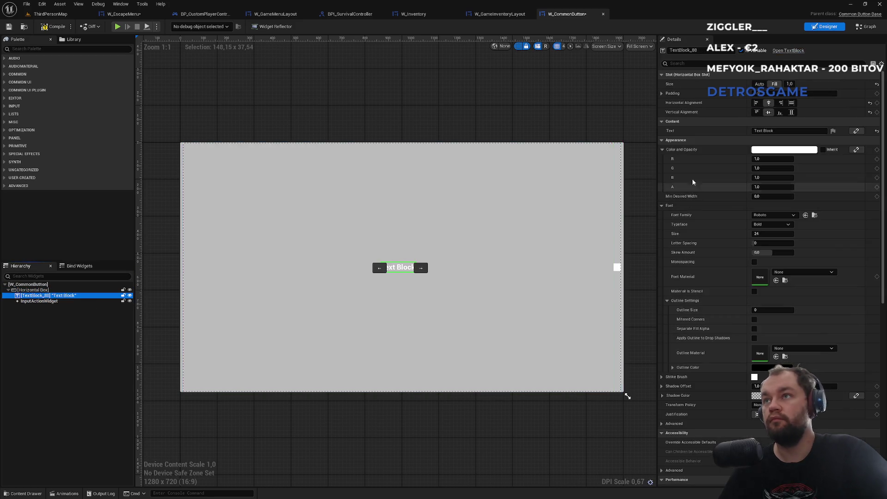
click(663, 150)
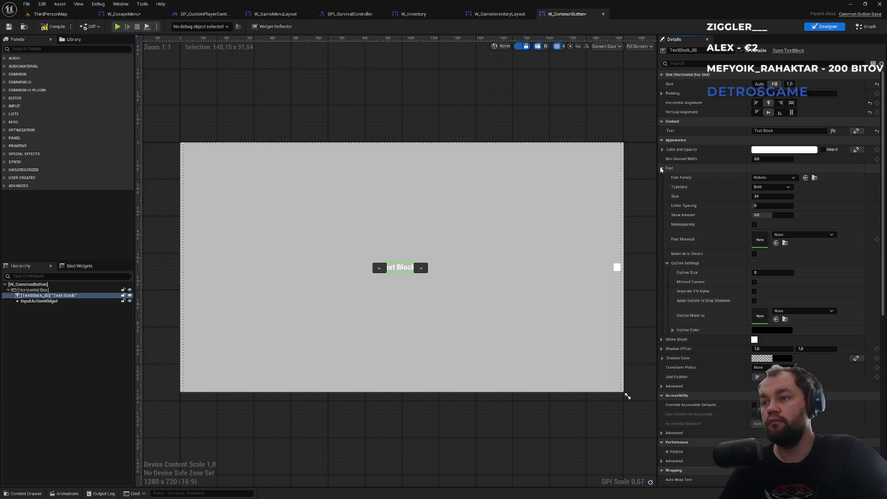
Preview a more transparent strike brush tint, discard it, and reselect the horizontal box.
click(662, 168)
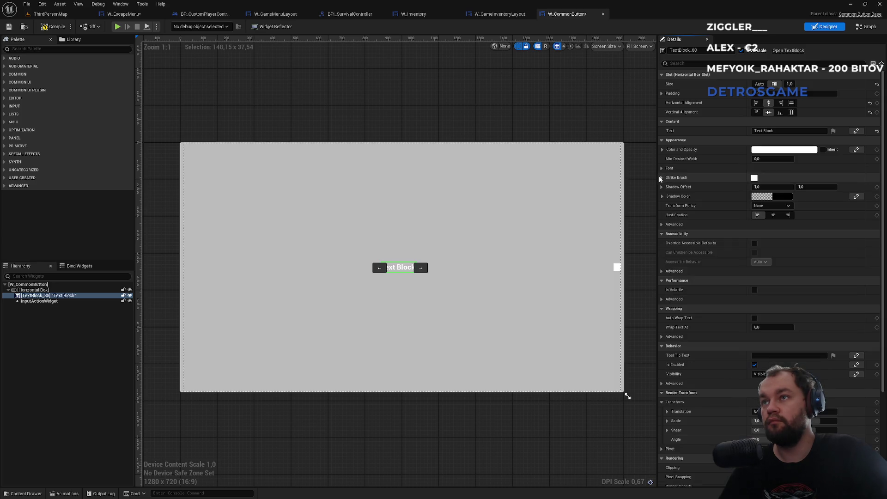
click(661, 178)
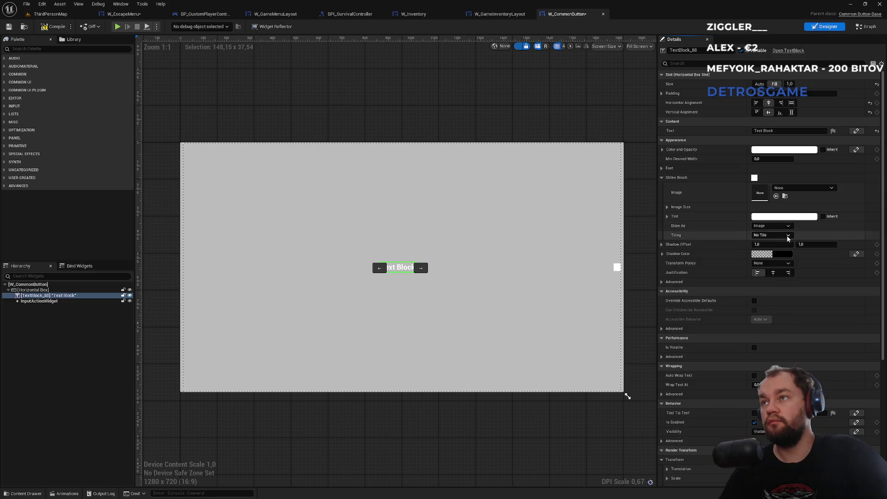
click(784, 217)
mouse_move(670, 372)
mouse_down()
mouse_move(647, 372)
mouse_move(684, 372)
mouse_up()
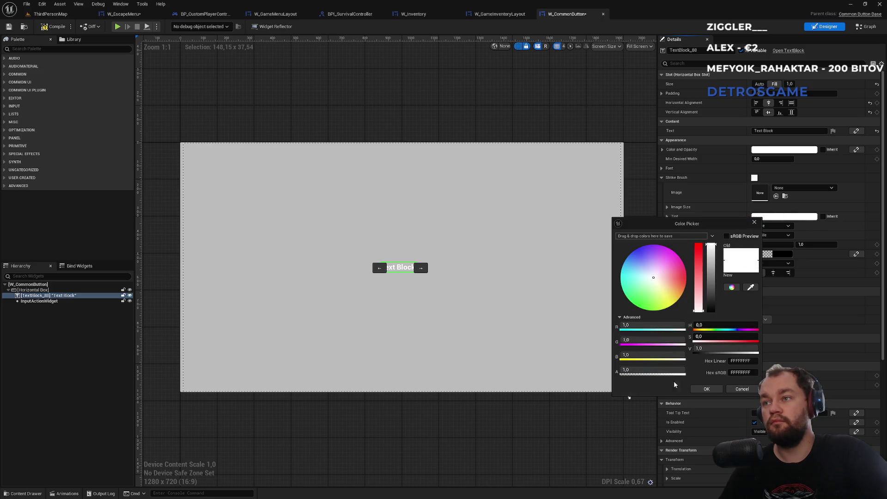
click(749, 390)
scroll(696, 289, down, 8)
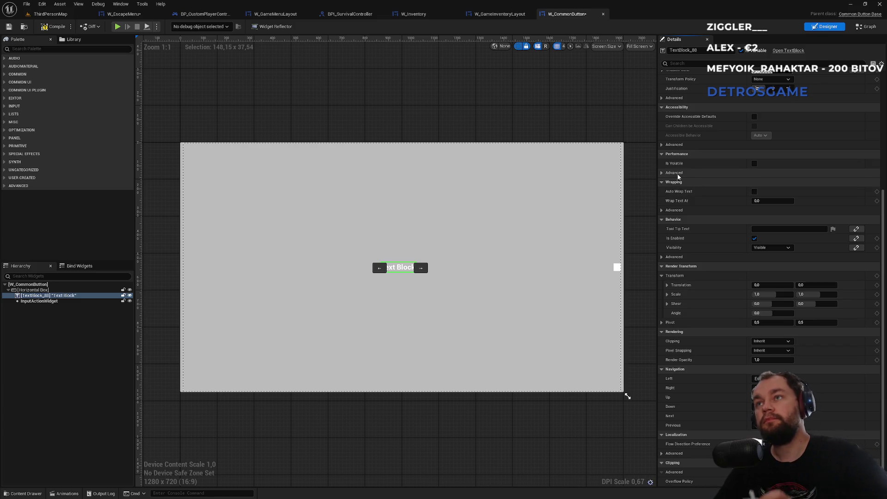
scroll(707, 185, up, 5)
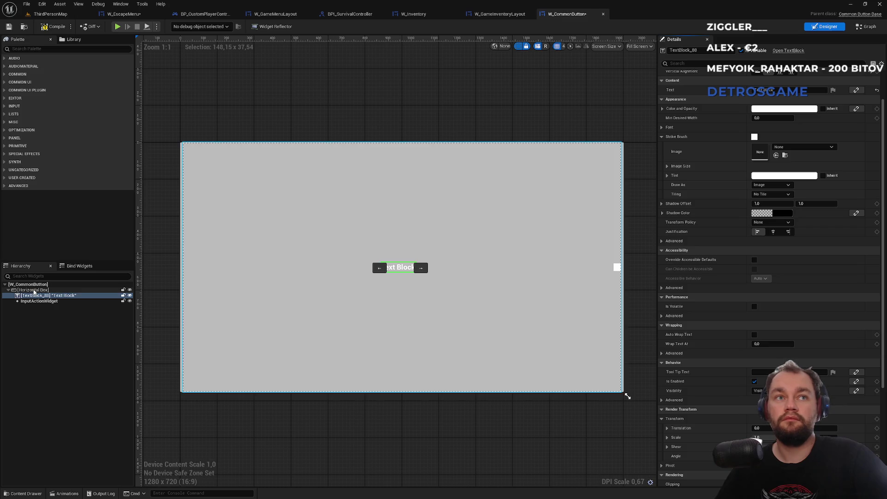
click(33, 291)
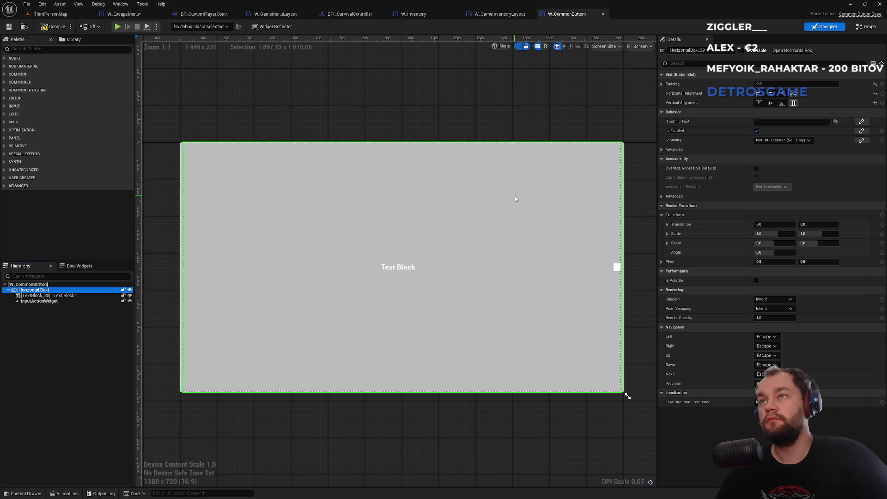
Set the common button's Color and Opacity alpha to 1 for full opacity.
click(92, 284)
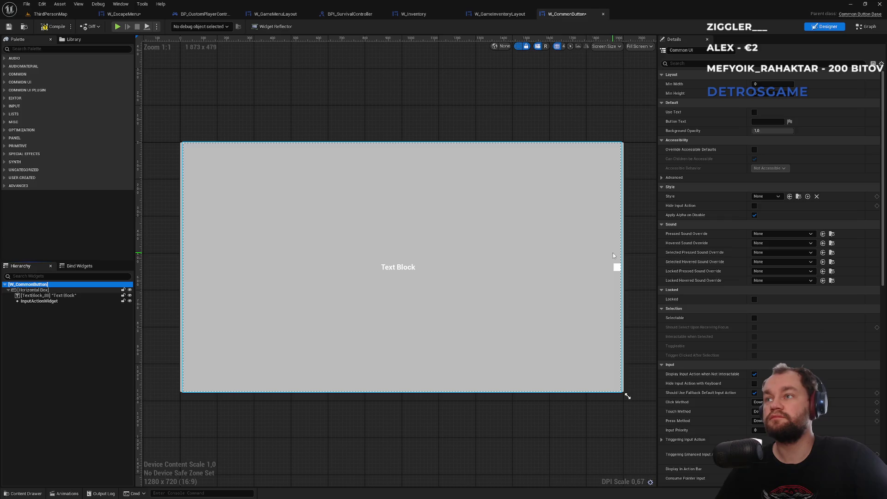
scroll(756, 296, down, 2)
scroll(756, 296, down, 6)
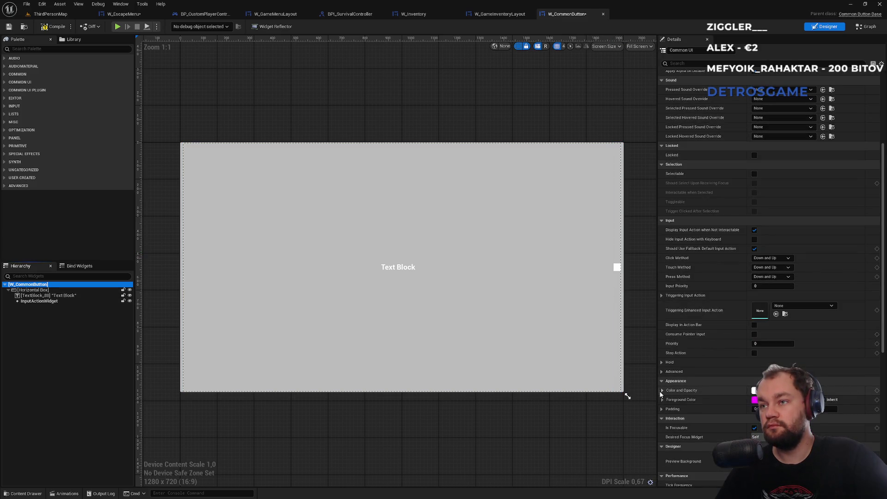
click(662, 391)
mouse_move(758, 427)
mouse_down()
mouse_move(739, 427)
mouse_move(762, 428)
mouse_up()
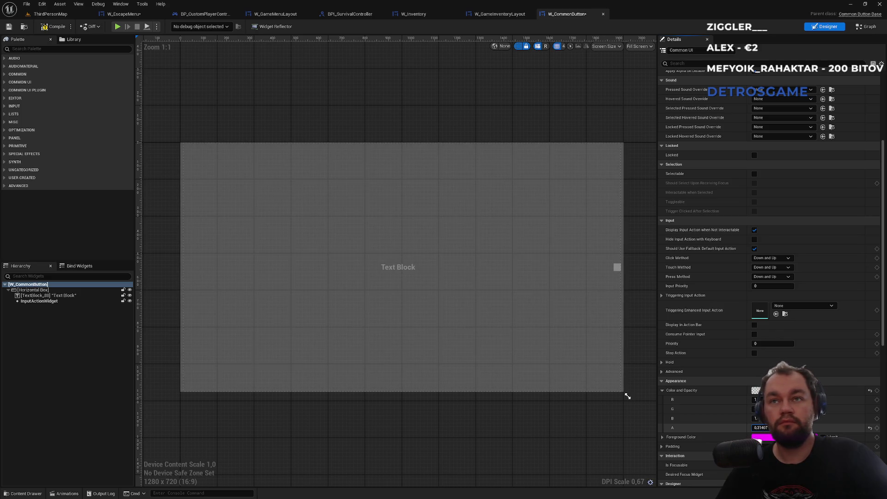
drag(762, 428, 758, 428)
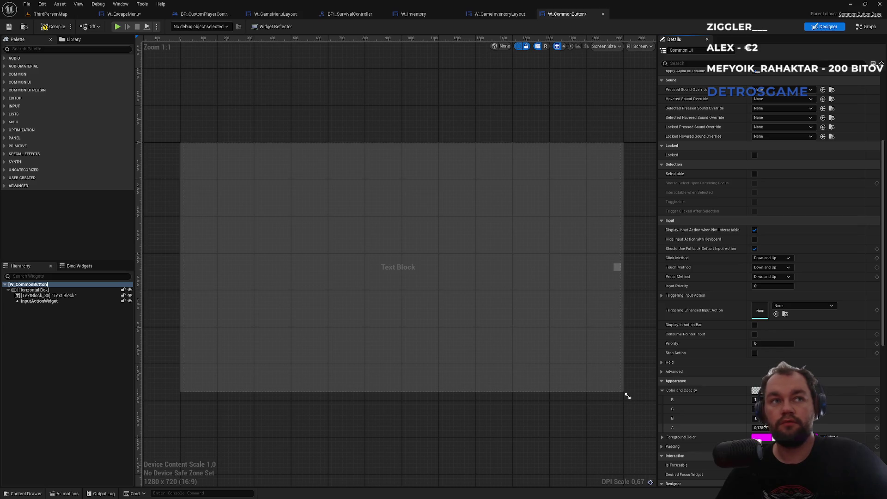
click(760, 428)
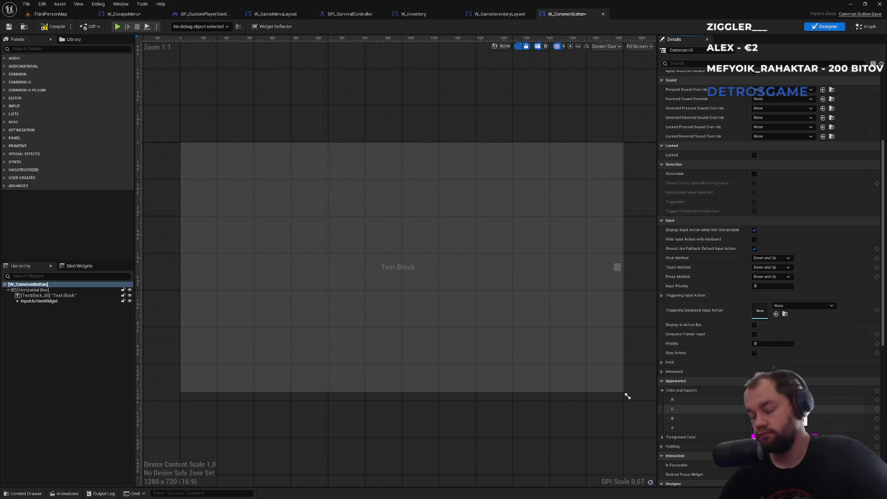
text(1)
key(Return)
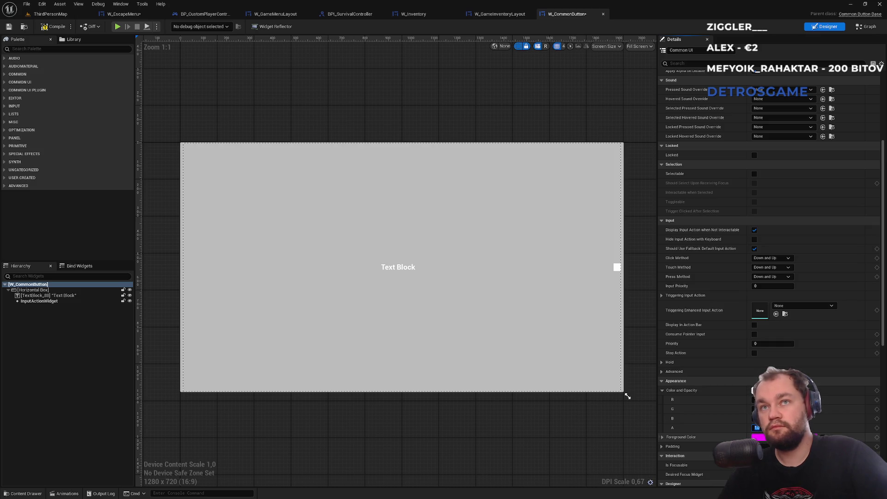
Change the button's foreground colour from magenta to light green.
click(758, 390)
drag(652, 374, 653, 383)
click(714, 486)
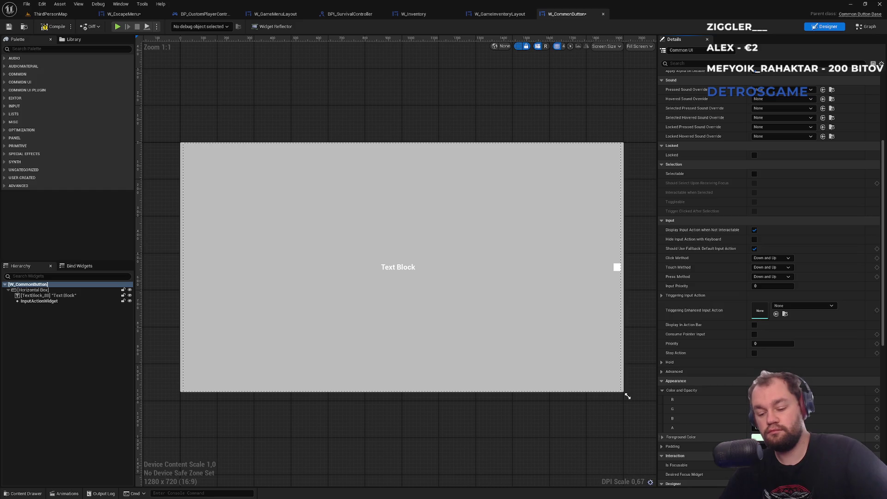
click(628, 396)
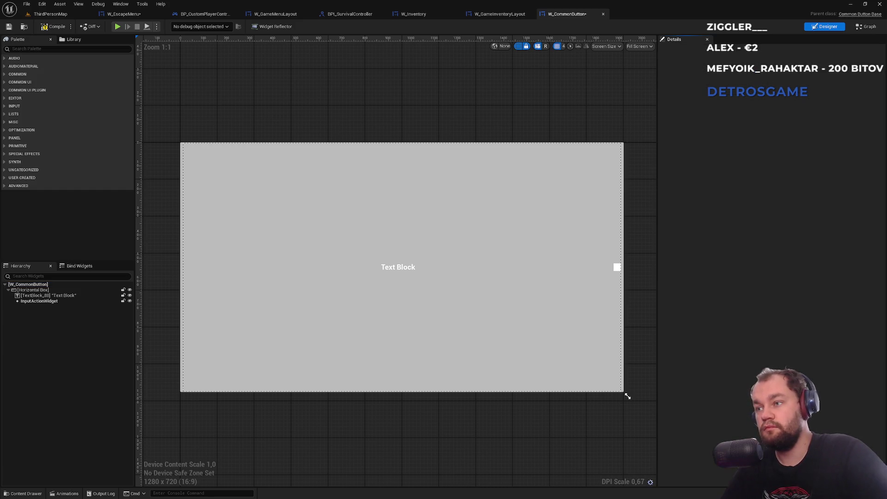
click(52, 285)
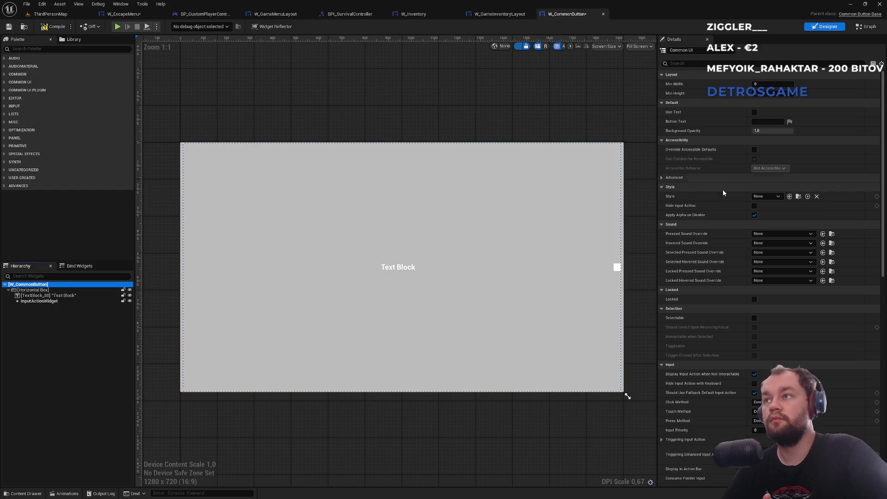
Keep Background Opacity at 1.0, try ButtonStyleDefault, None and ButtonStyleInventory styles, and compile.
drag(760, 131, 721, 131)
text(1)
key(Return)
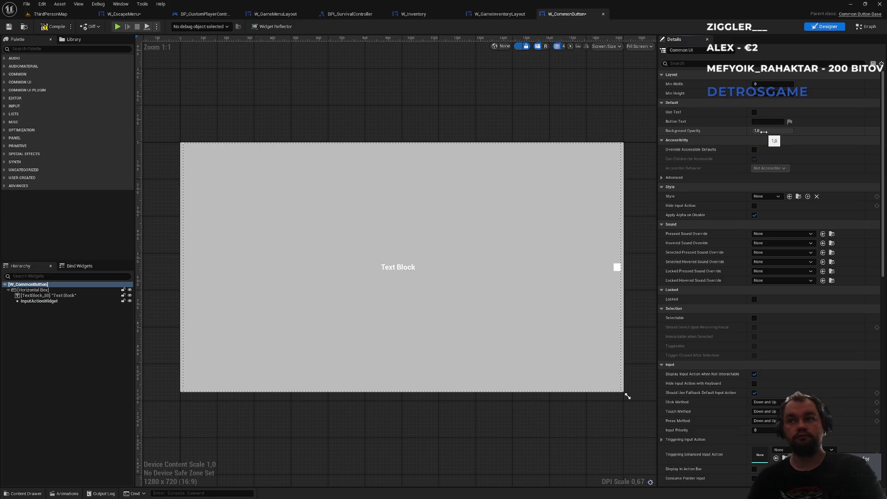
click(768, 196)
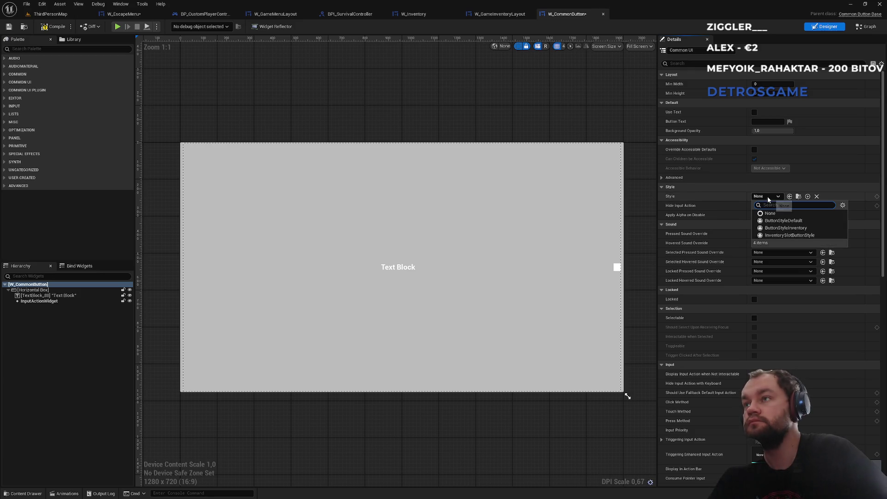
click(781, 220)
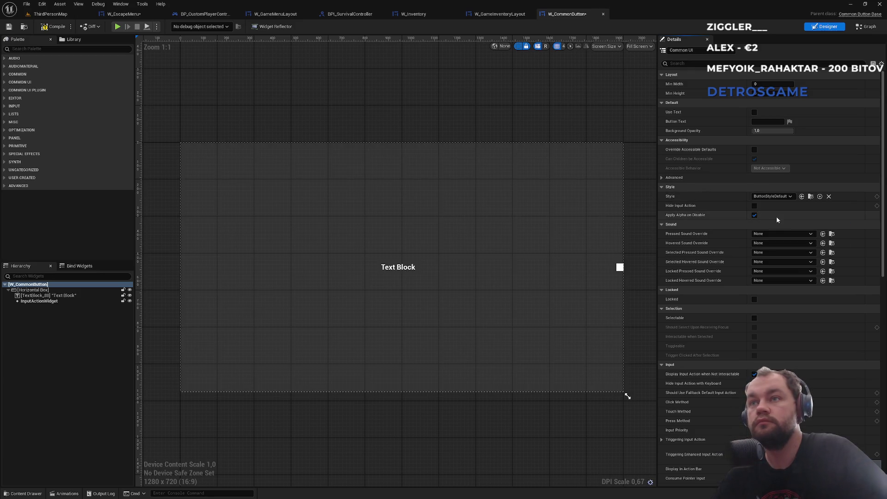
click(773, 196)
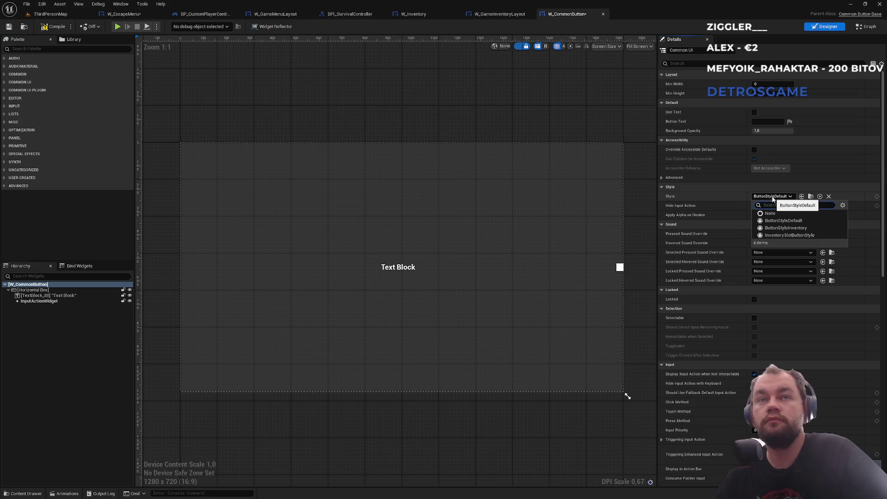
click(770, 213)
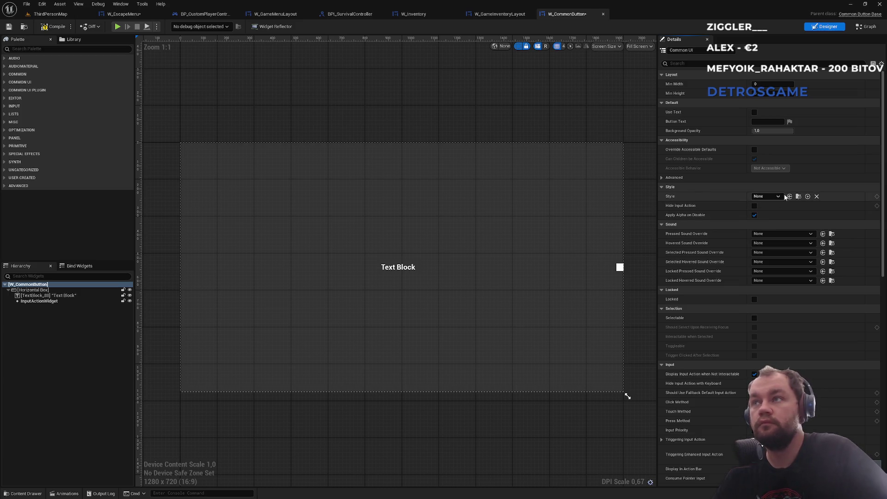
click(771, 197)
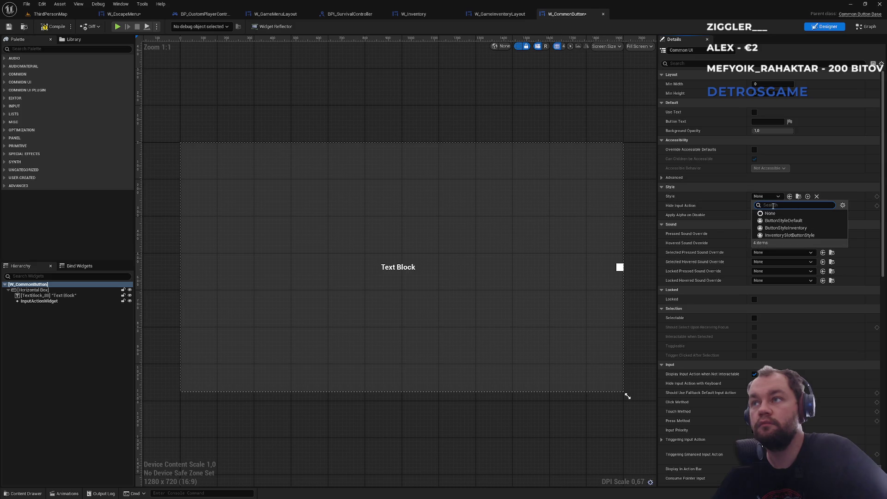
click(778, 226)
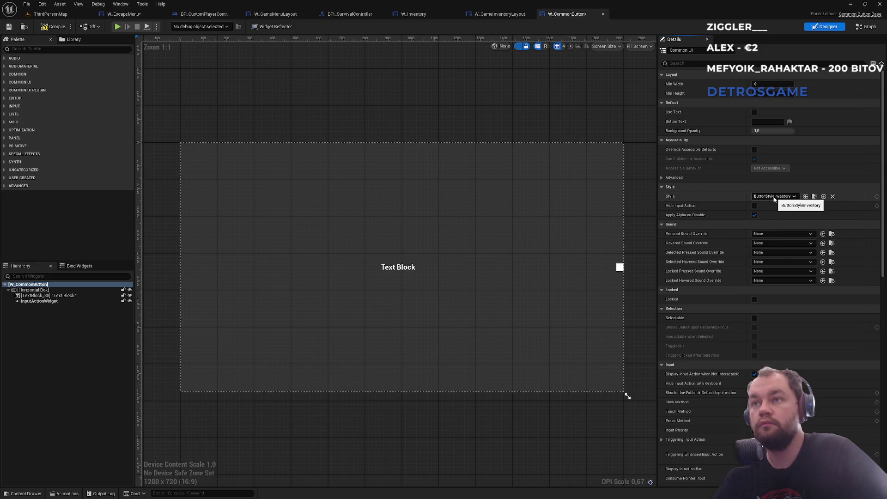
click(50, 27)
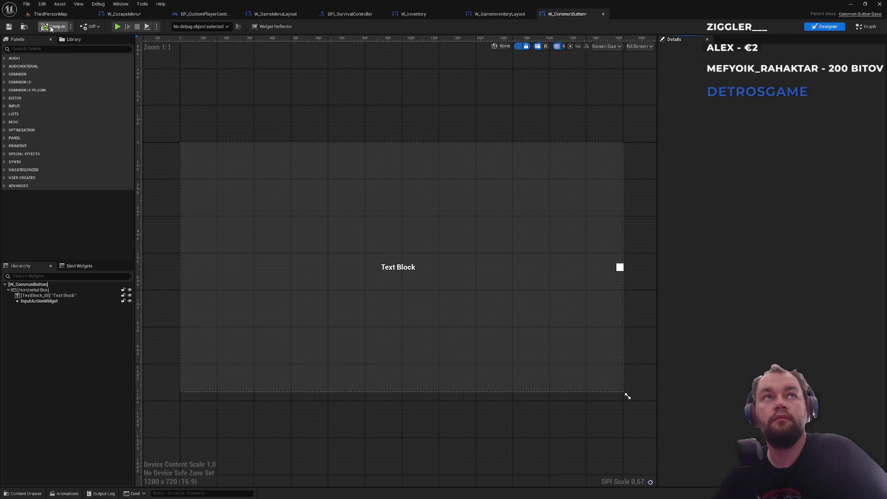
Try InventorySlotButtonStyle, settle on ButtonStyleDefault, compile, and go back to ThirdPersonMap.
click(41, 285)
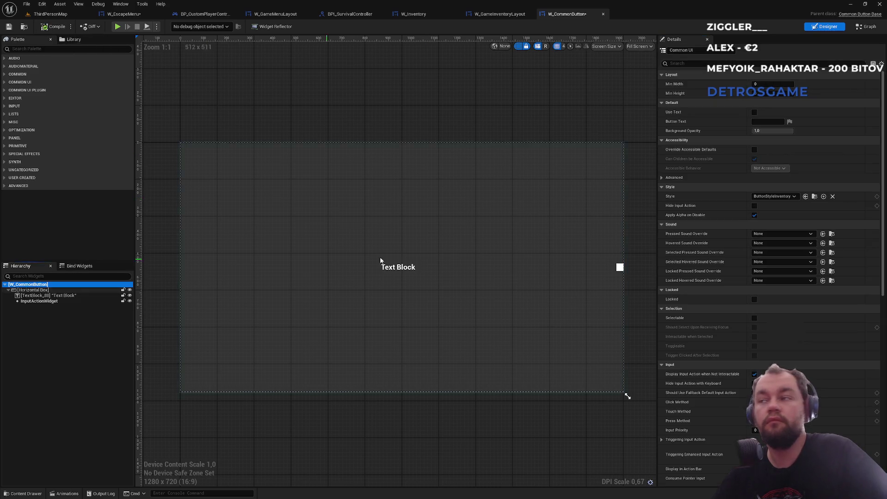
click(780, 199)
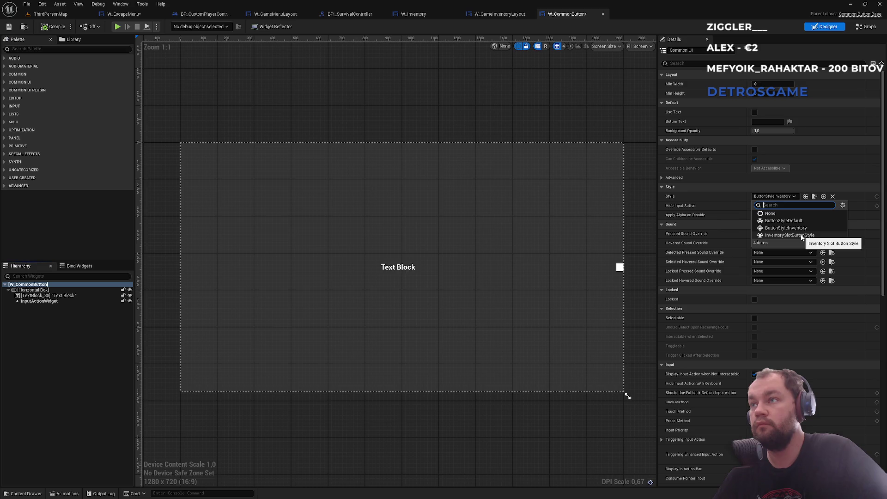
click(795, 235)
click(770, 198)
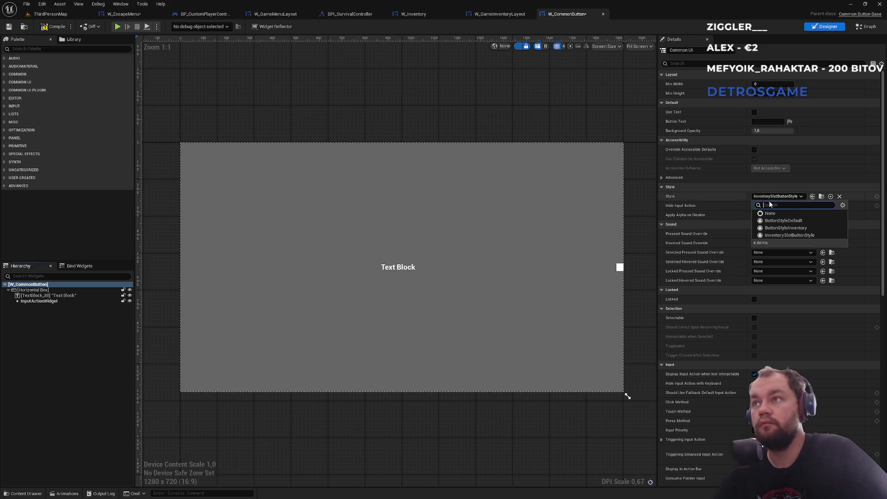
click(772, 205)
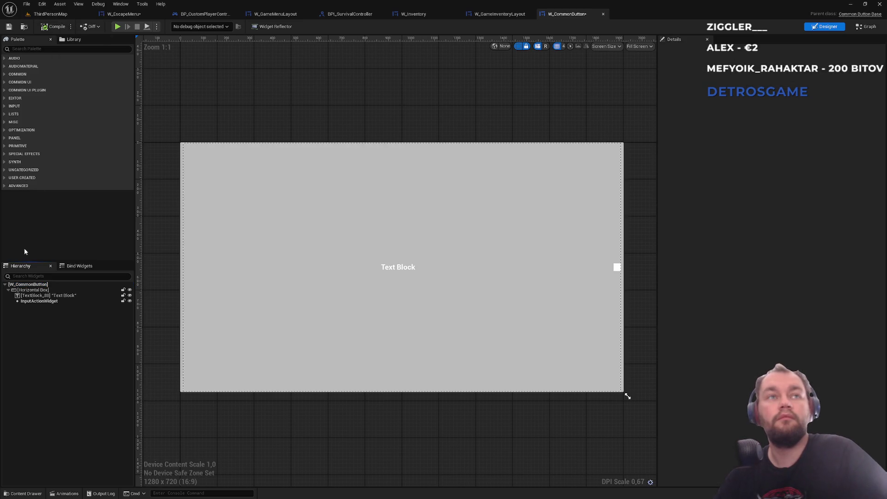
click(28, 284)
click(766, 196)
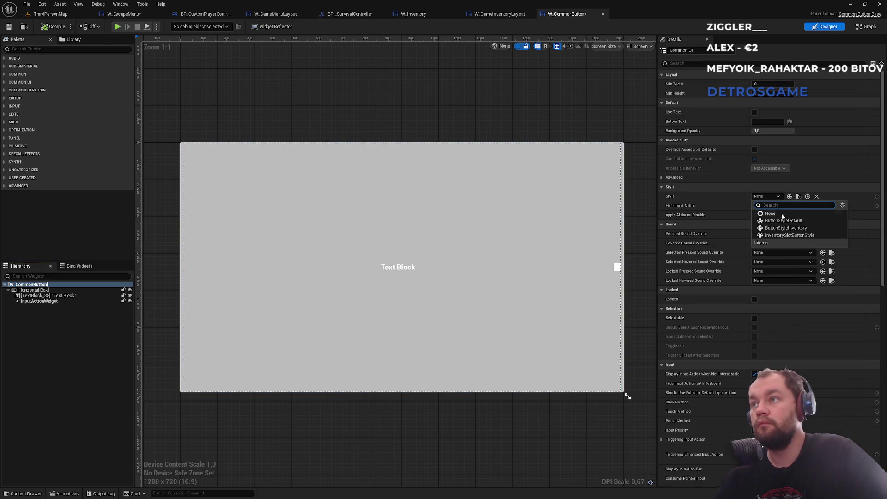
click(776, 220)
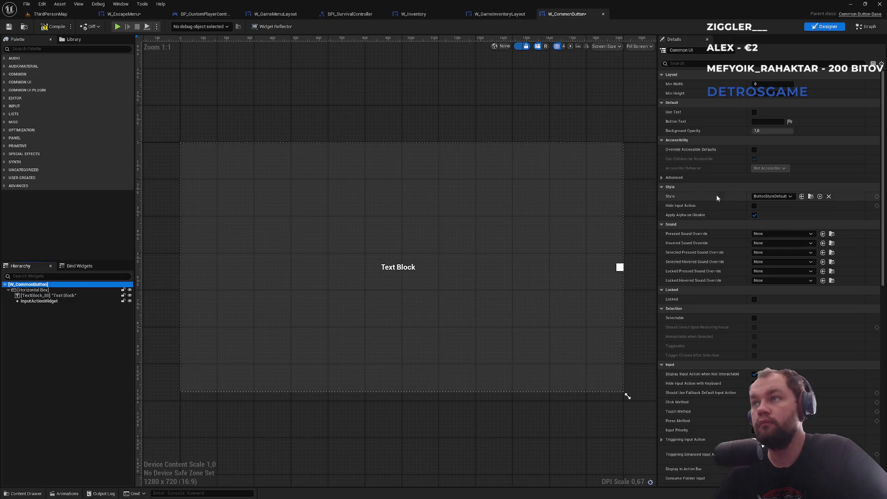
click(52, 28)
click(50, 14)
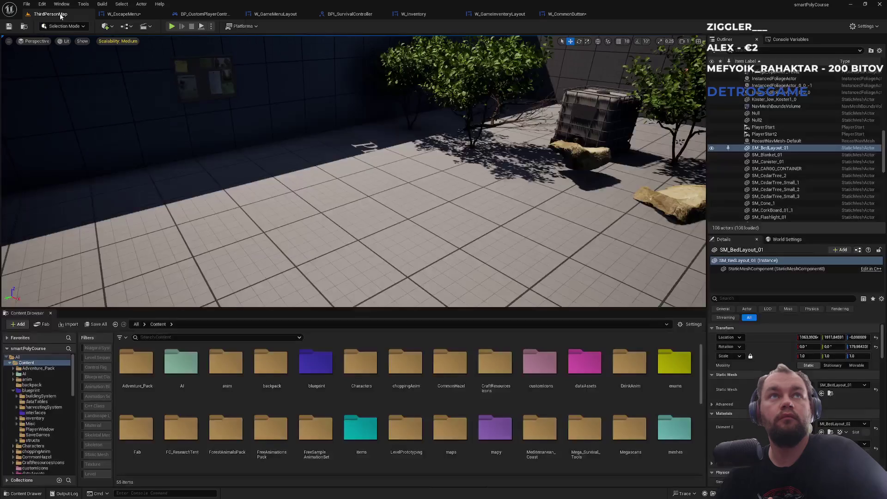
Play the level, open and close the escape menu, then eject to the editor camera.
click(171, 27)
key(Escape)
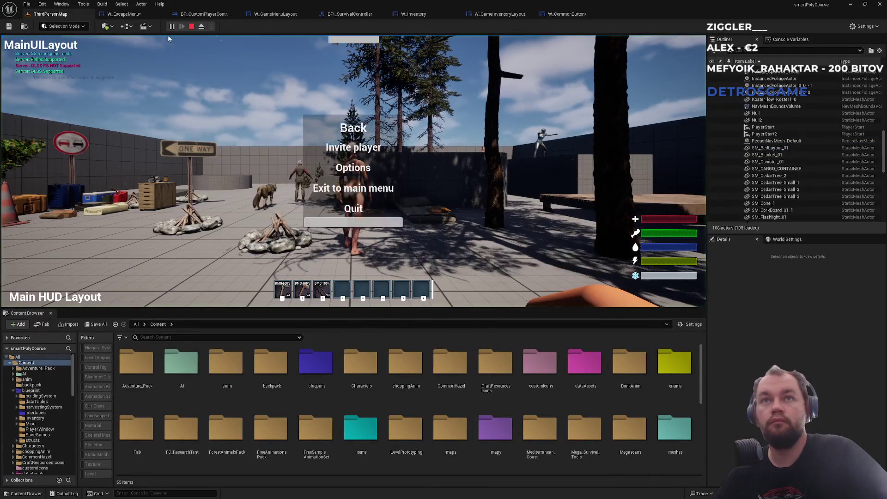
click(377, 226)
key(F8)
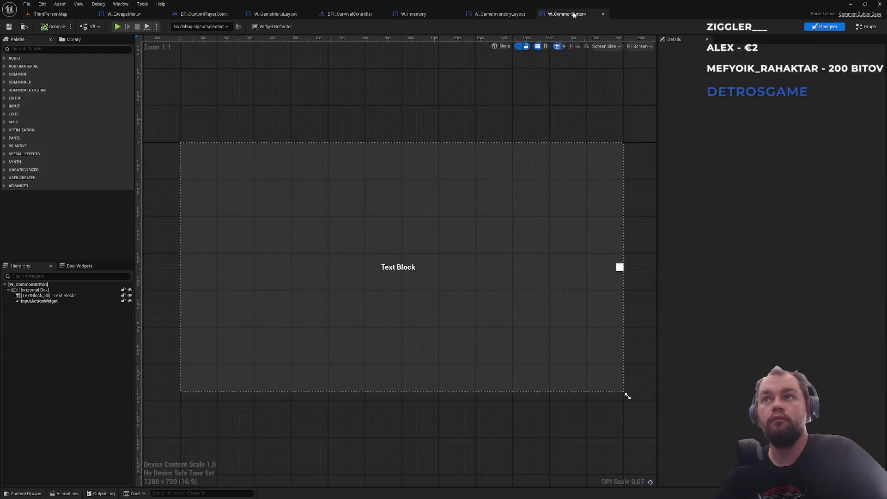
Switch through the open editor tabs to reach the W_EscapeMenu designer.
click(555, 15)
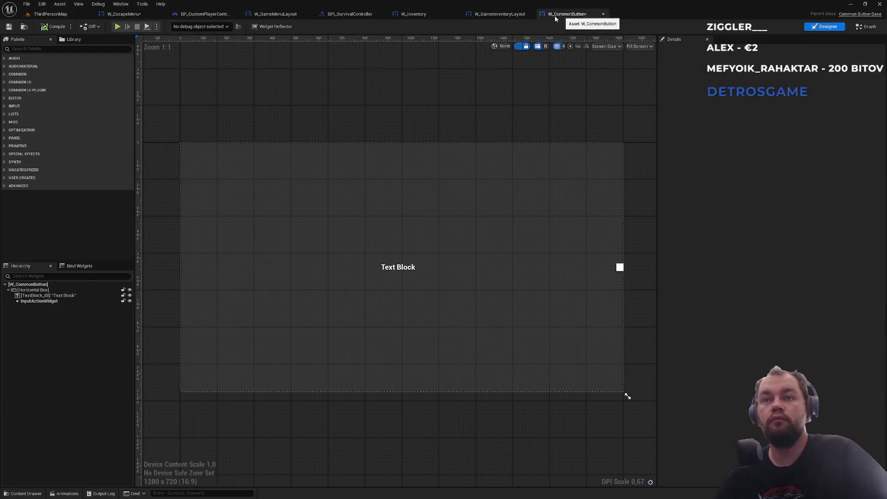
click(492, 15)
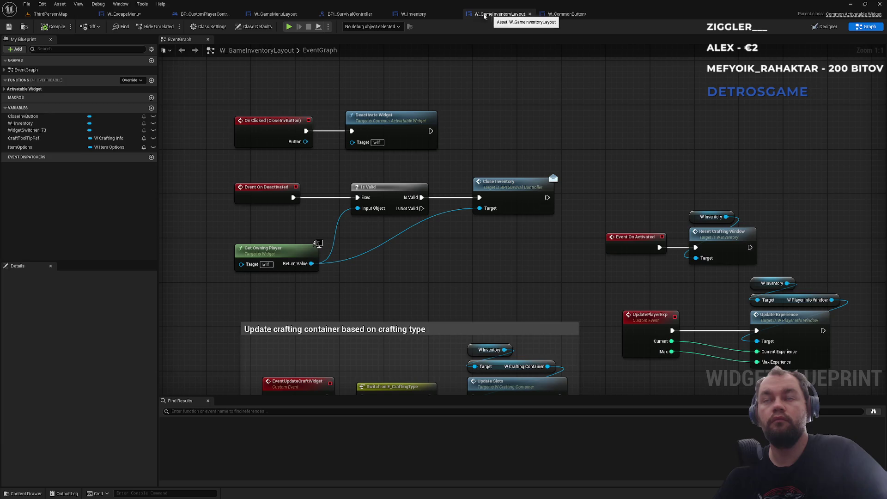
click(424, 16)
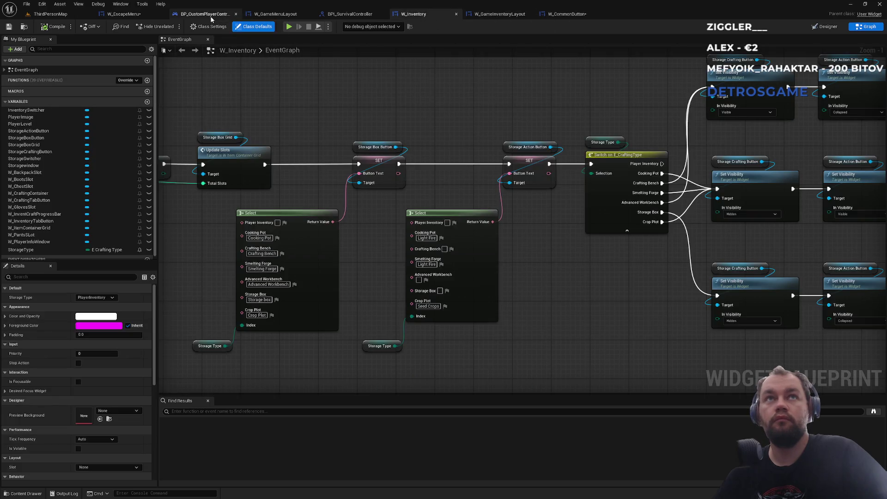
click(202, 12)
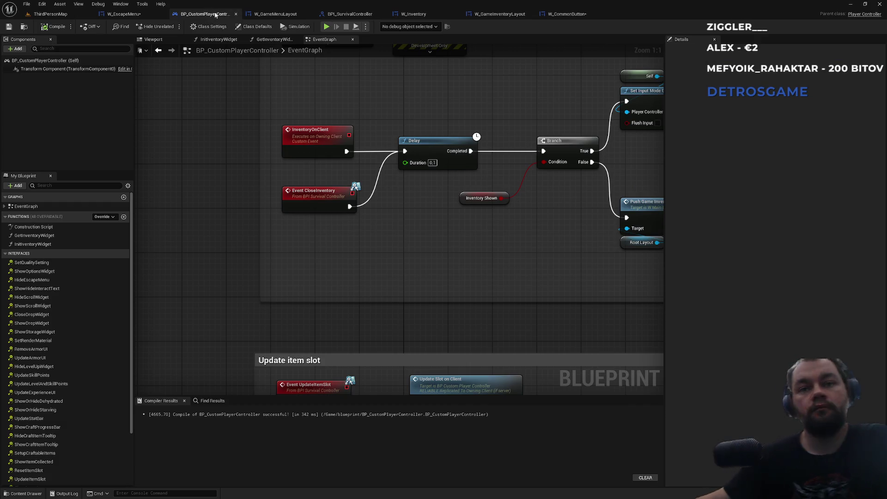
click(123, 13)
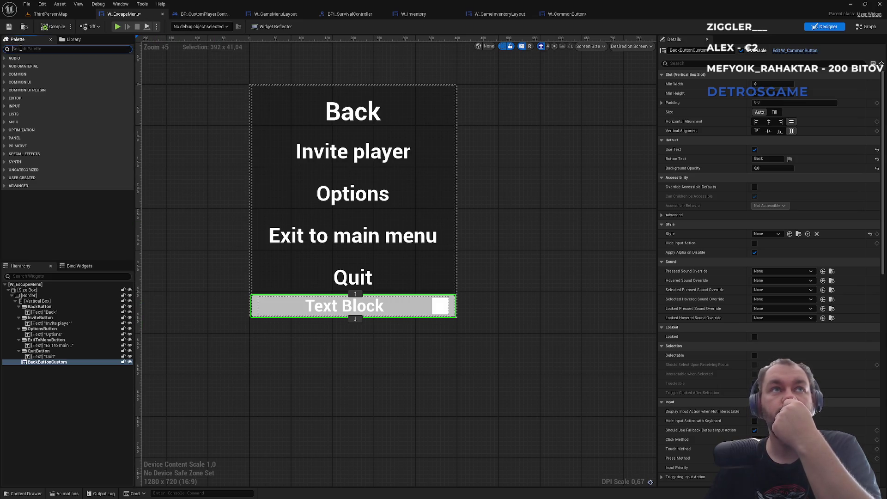
click(20, 49)
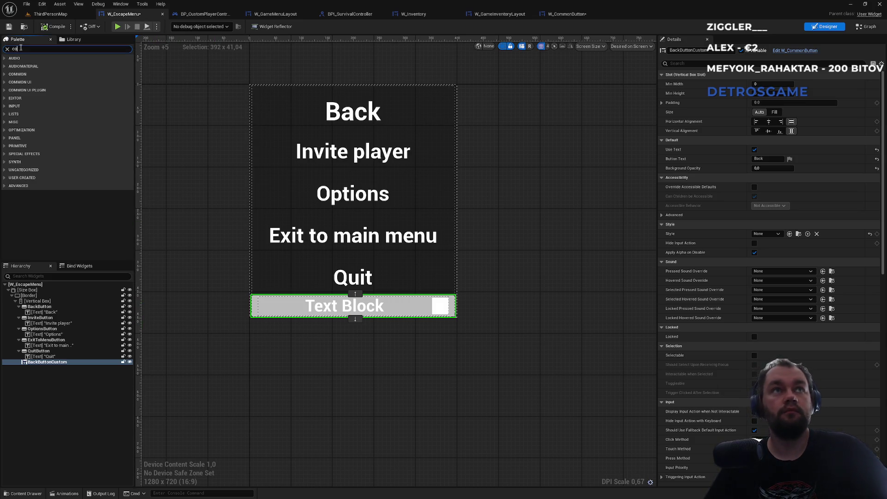
text(common)
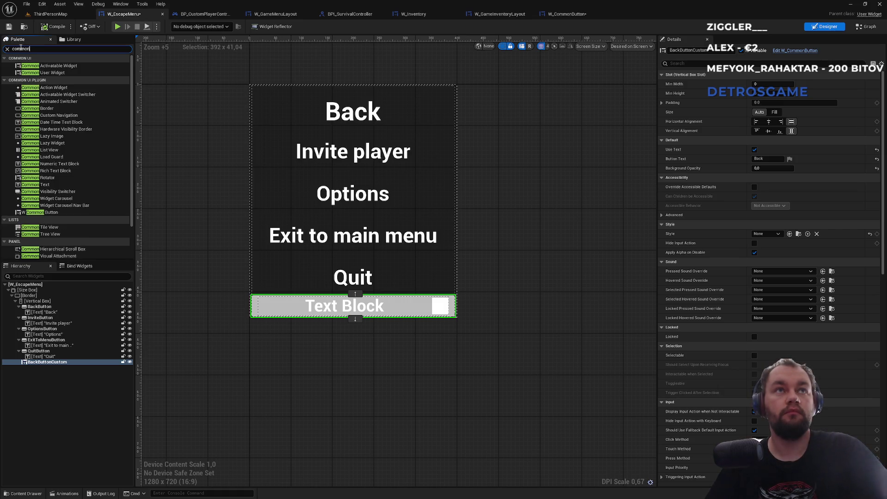
key(BackSpace)
key(BackSpace)
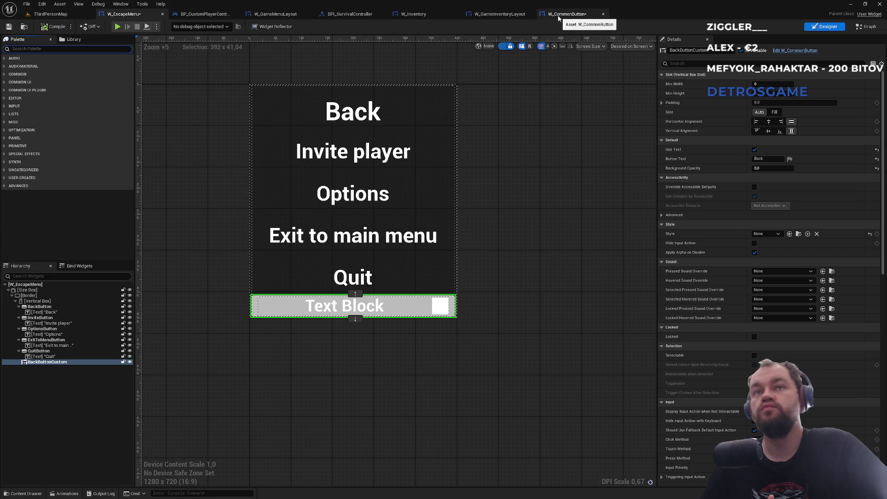
click(558, 18)
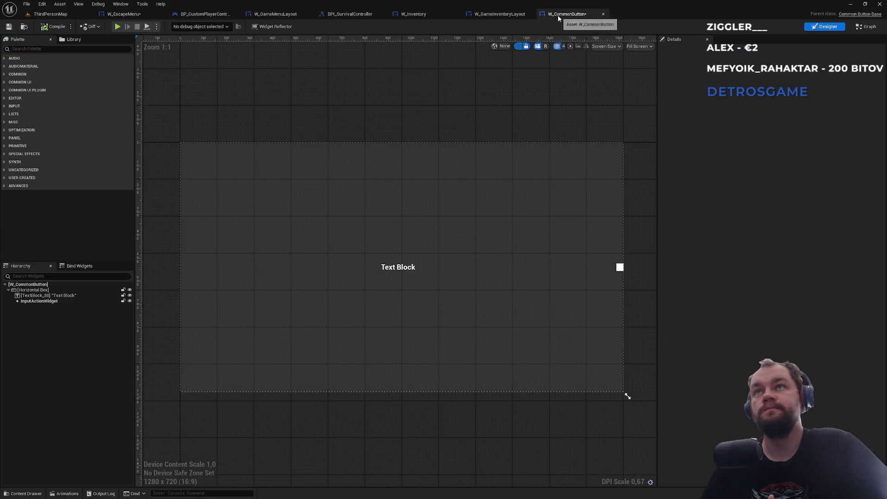
click(76, 302)
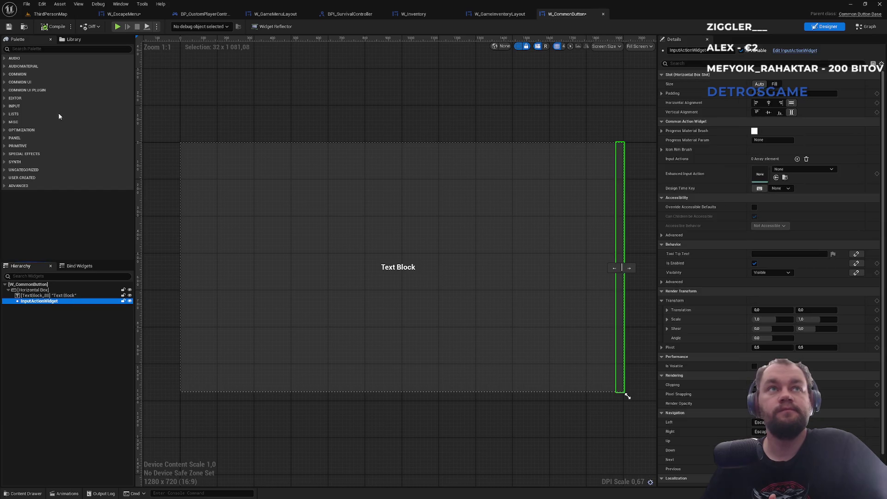
click(35, 49)
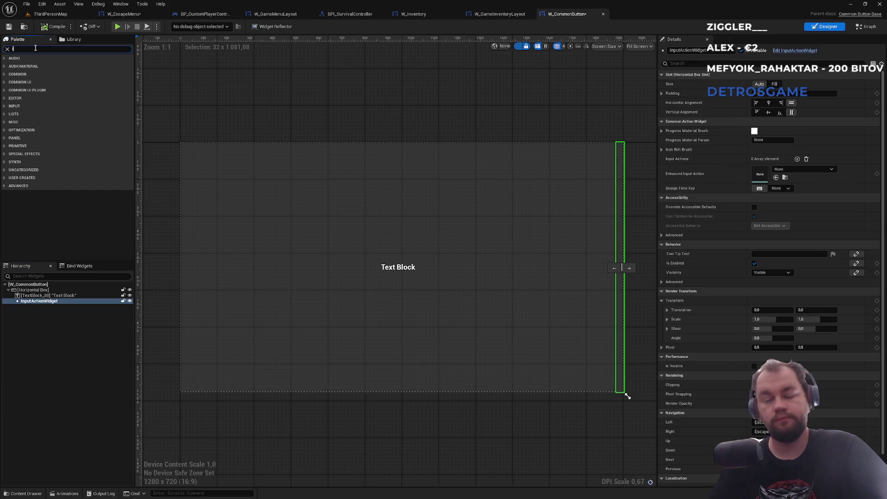
text(input)
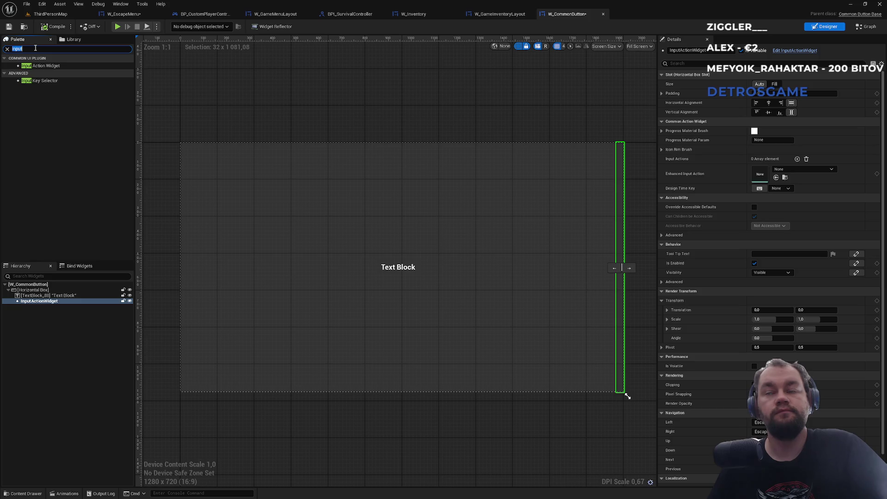
key(BackSpace)
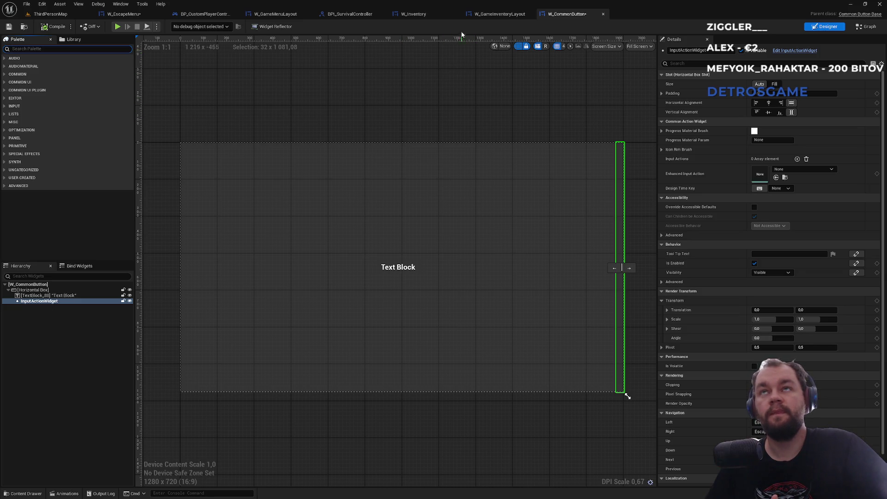
click(230, 17)
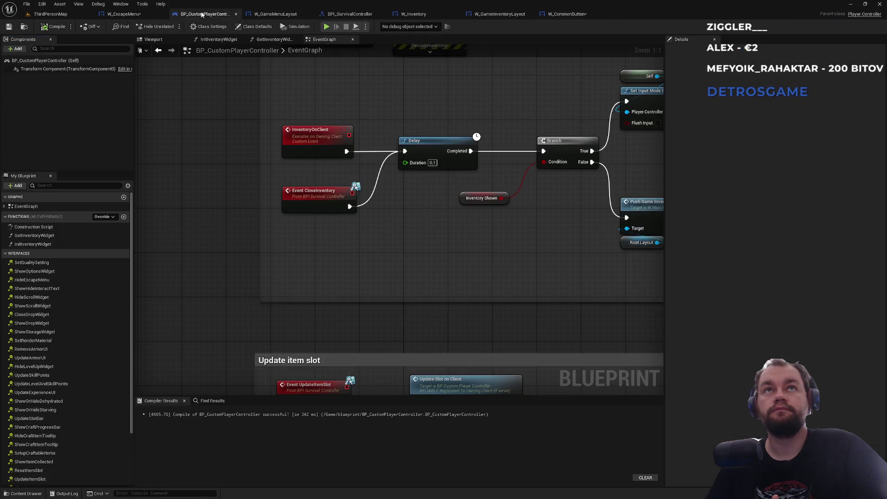
click(259, 15)
click(330, 16)
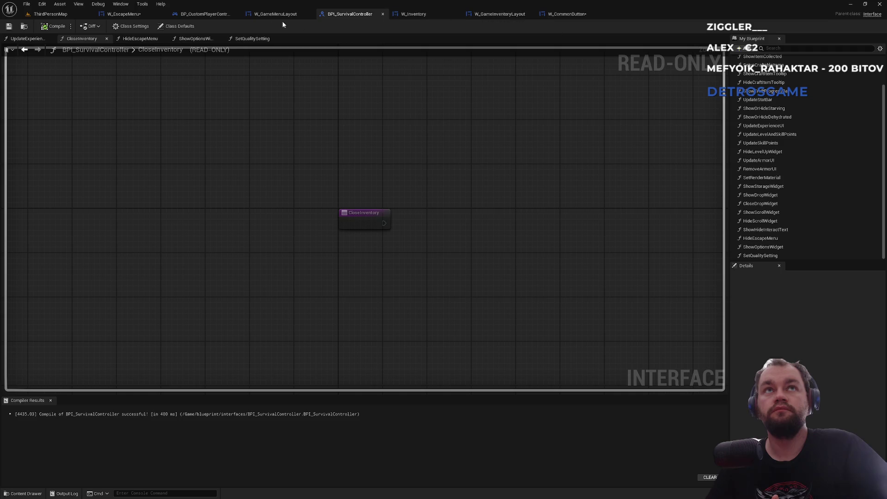
click(124, 13)
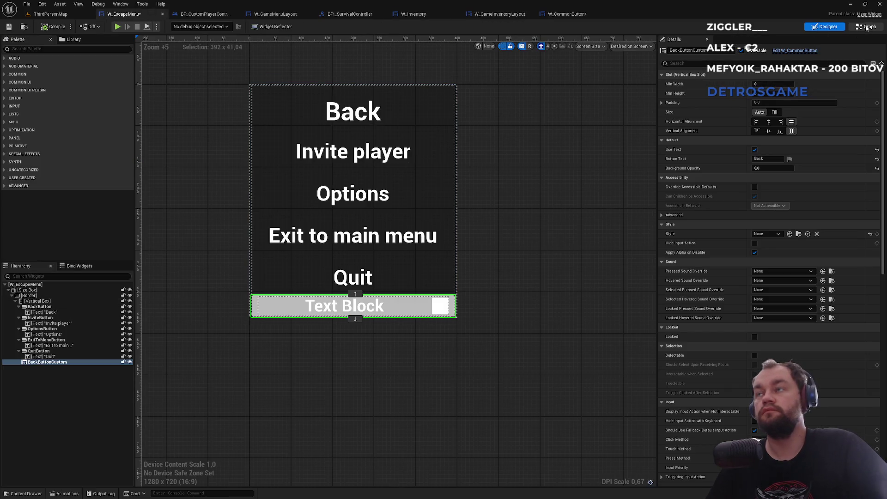
Compile W_EscapeMenu, move its Hide Escape Menu node right, then select BackButton in the Designer.
click(867, 27)
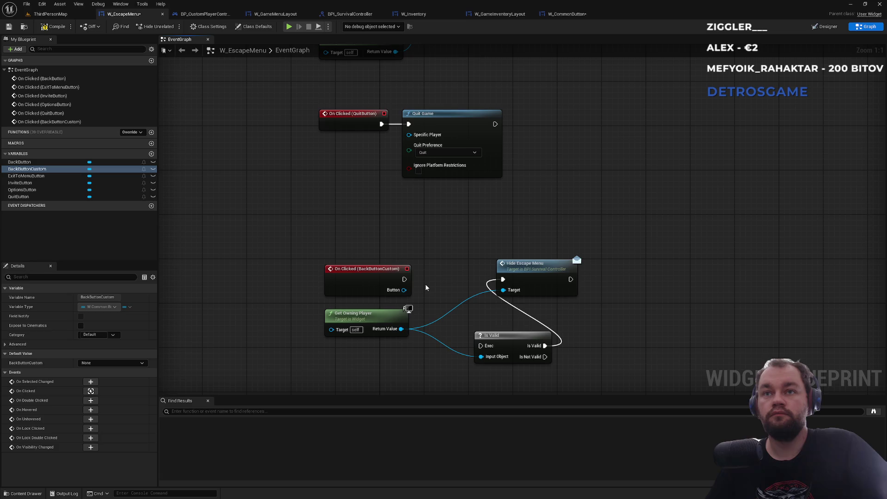
click(50, 24)
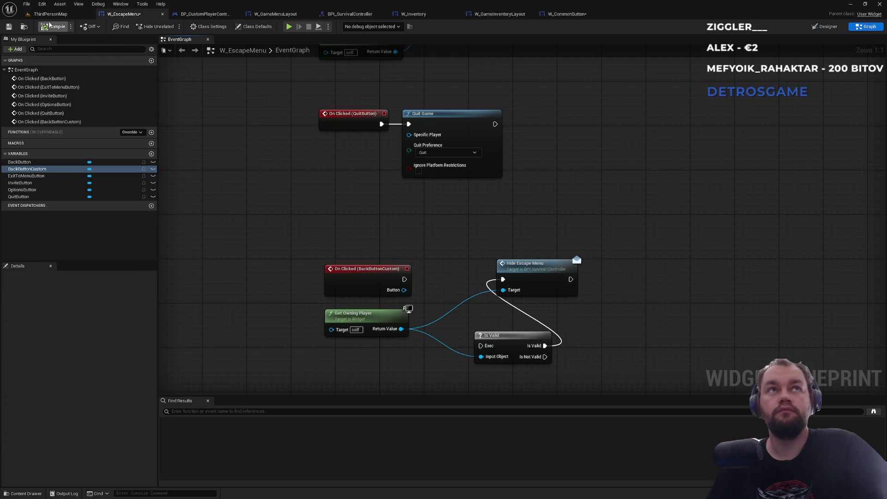
drag(332, 210, 370, 246)
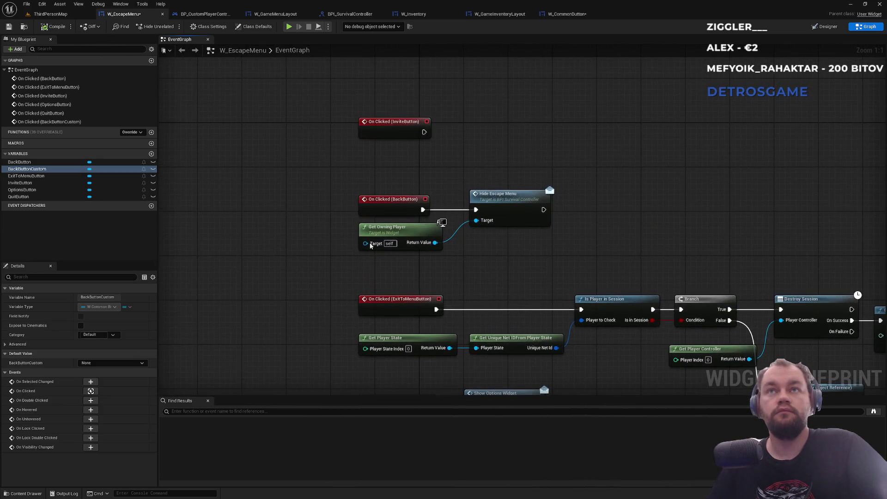
mouse_move(414, 207)
mouse_down()
mouse_move(424, 160)
mouse_move(359, 147)
mouse_move(416, 123)
mouse_move(483, 317)
mouse_move(506, 112)
mouse_move(517, 122)
mouse_move(483, 286)
mouse_up()
drag(474, 208, 594, 208)
click(503, 181)
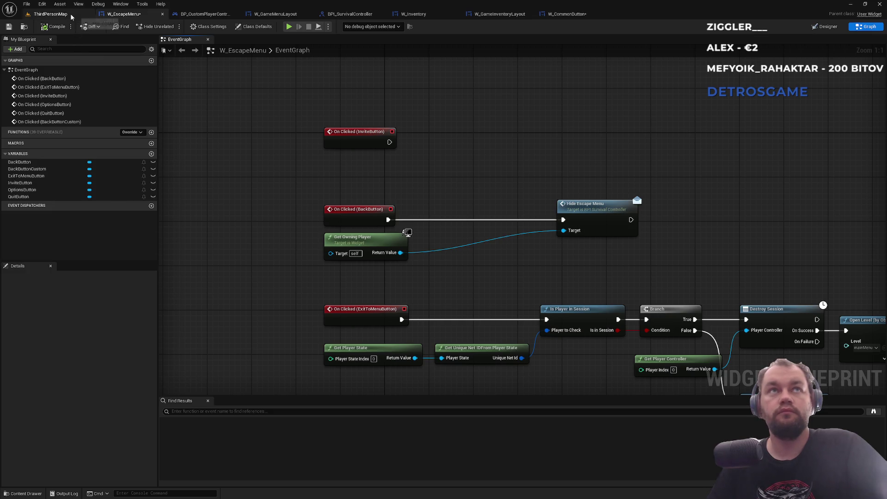
click(825, 26)
click(39, 307)
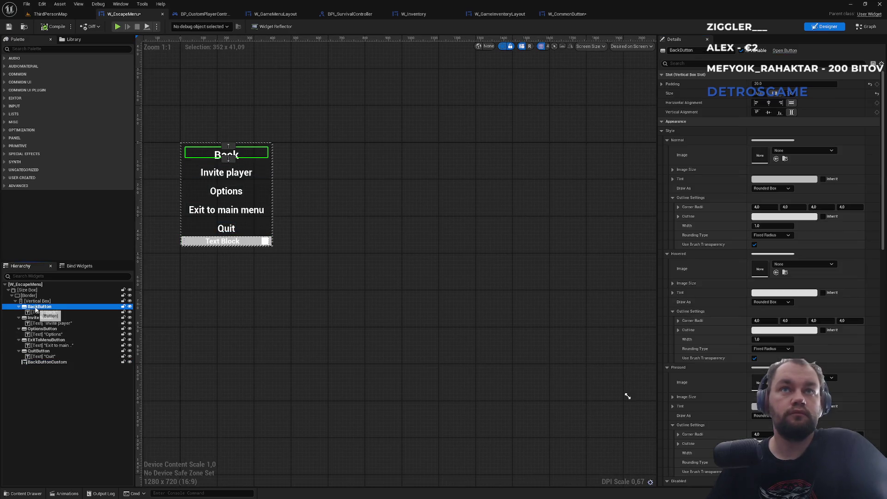
Delete BackButtonCustom from the escape menu and select the original BackButton.
click(58, 363)
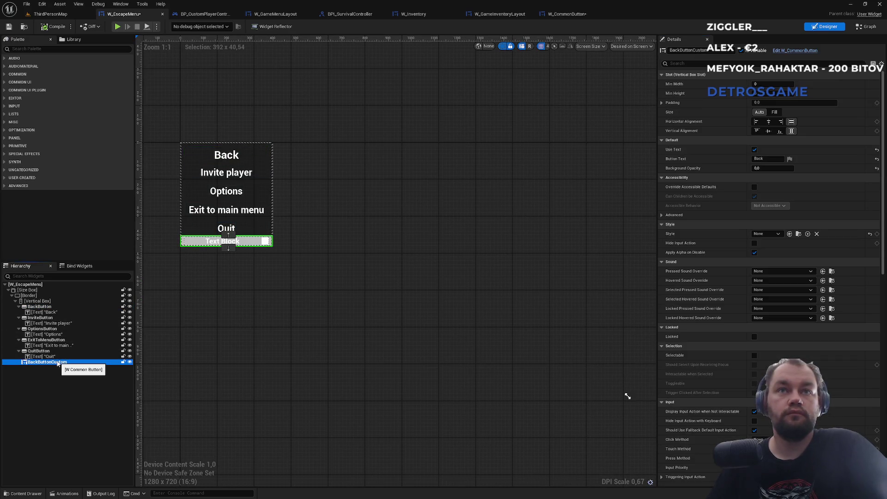
key(Delete)
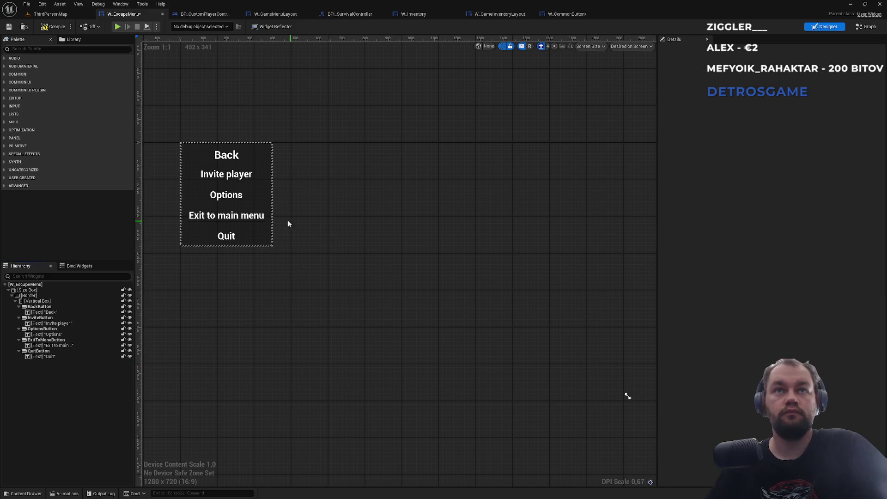
scroll(410, 233, up, 3)
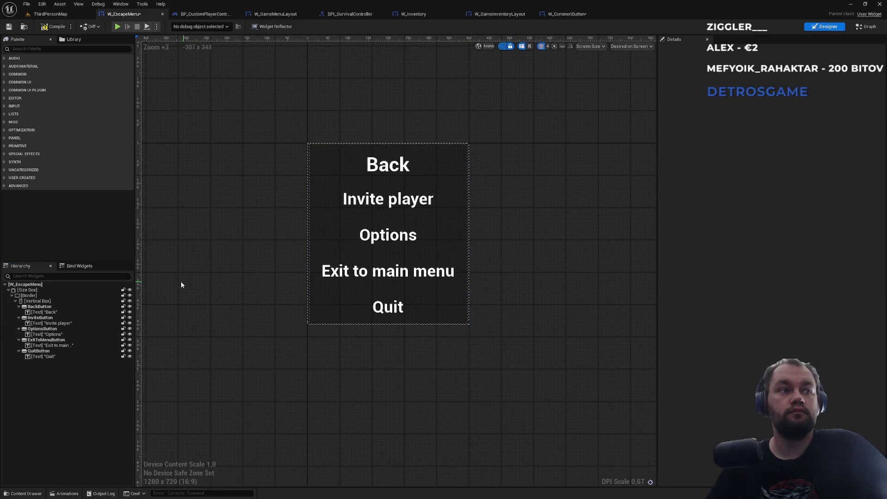
click(48, 307)
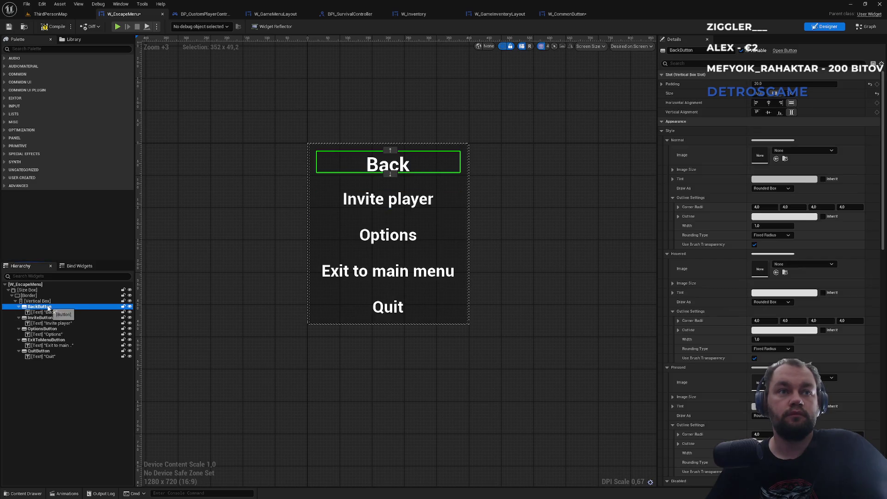
Search the Palette for 'input ac' and bring up the W_CommonButton widget.
click(38, 48)
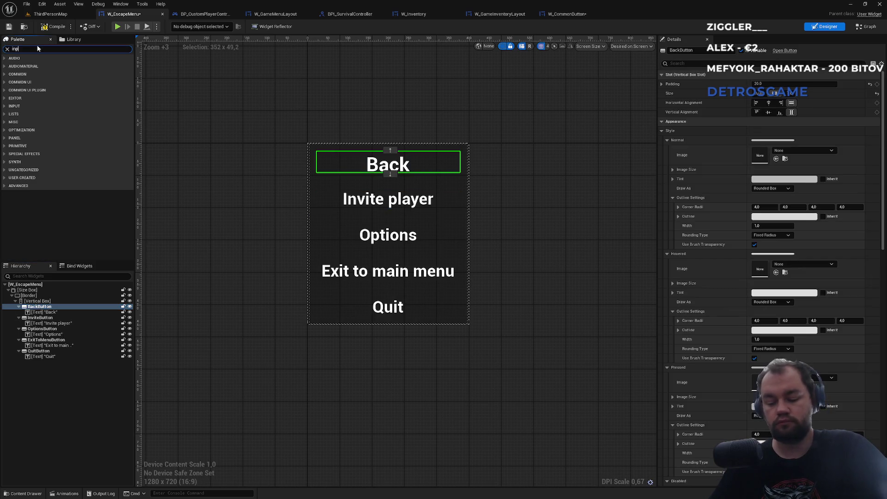
text(ut ac)
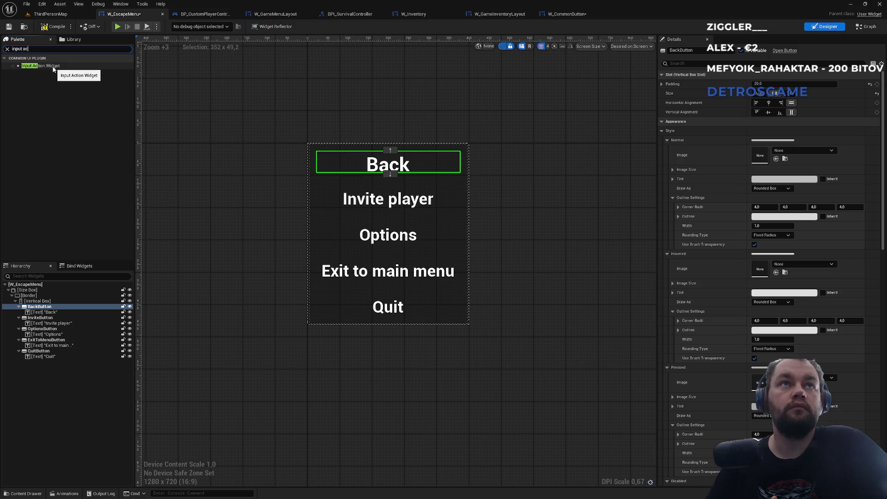
click(586, 13)
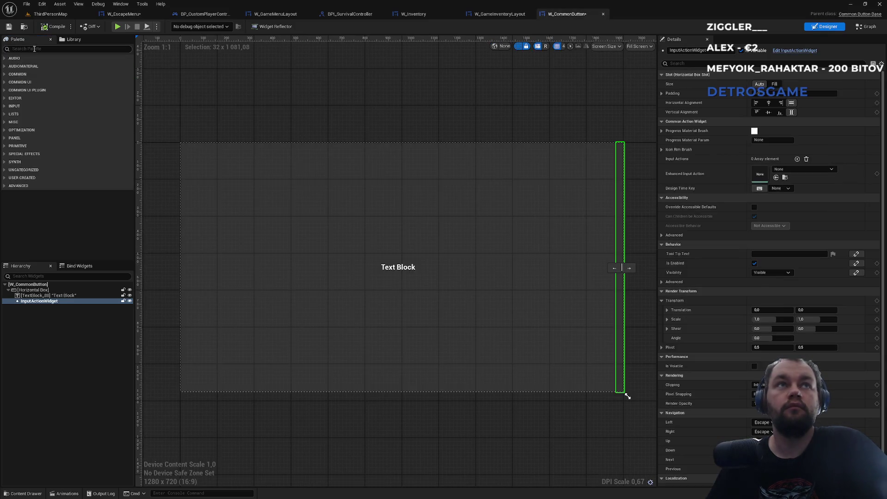
text(input)
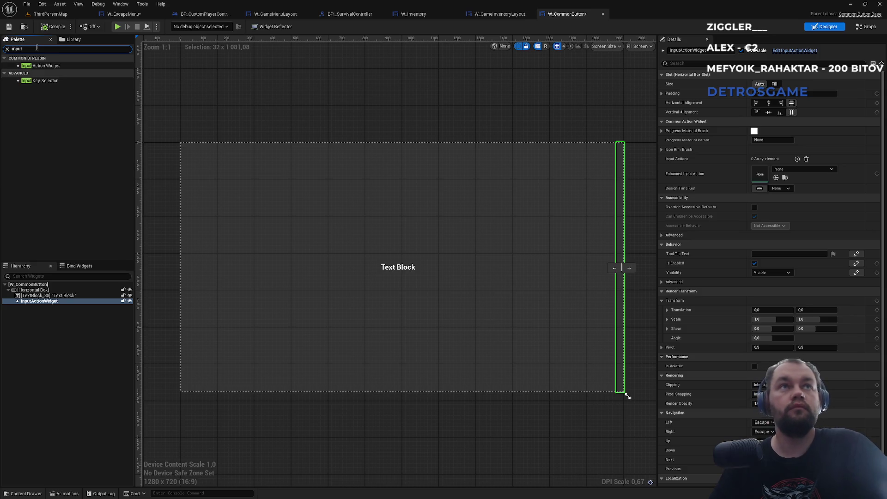
text( ac)
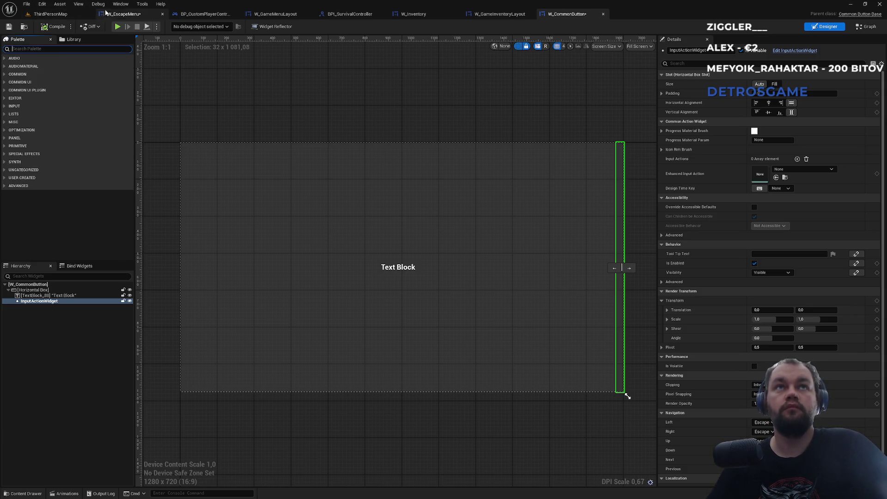
Add an InputActionWidget under the Back button in the W_EscapeMenu hierarchy.
click(123, 14)
mouse_move(43, 66)
mouse_down()
mouse_move(56, 211)
mouse_move(39, 311)
mouse_up()
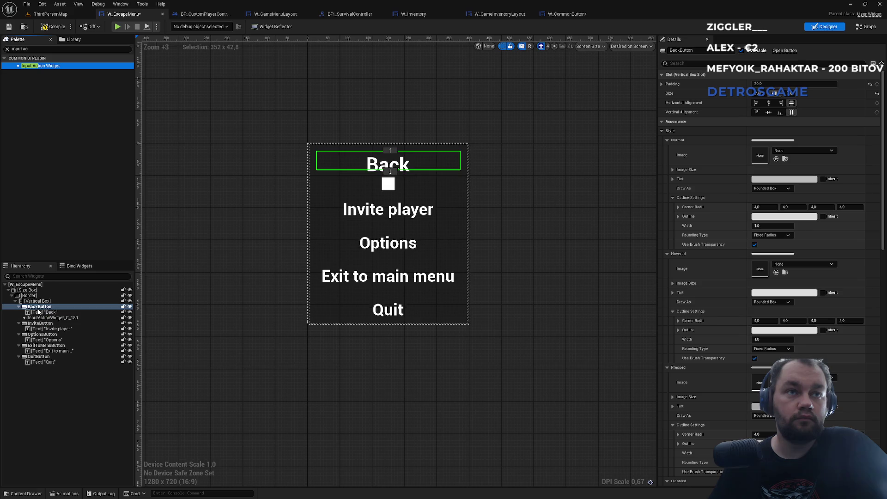
click(42, 318)
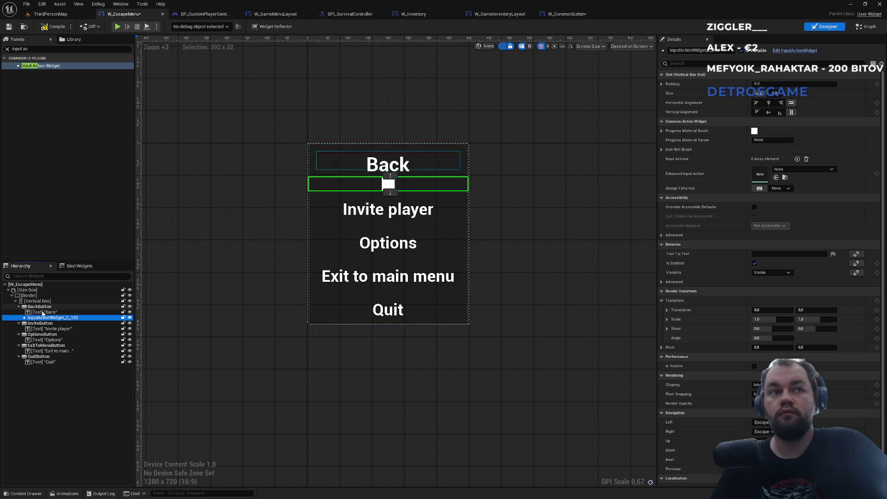
click(19, 307)
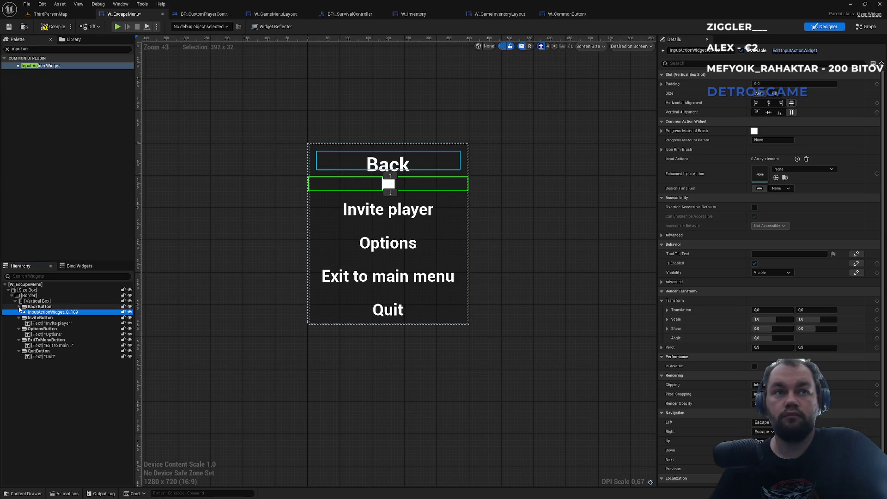
click(19, 307)
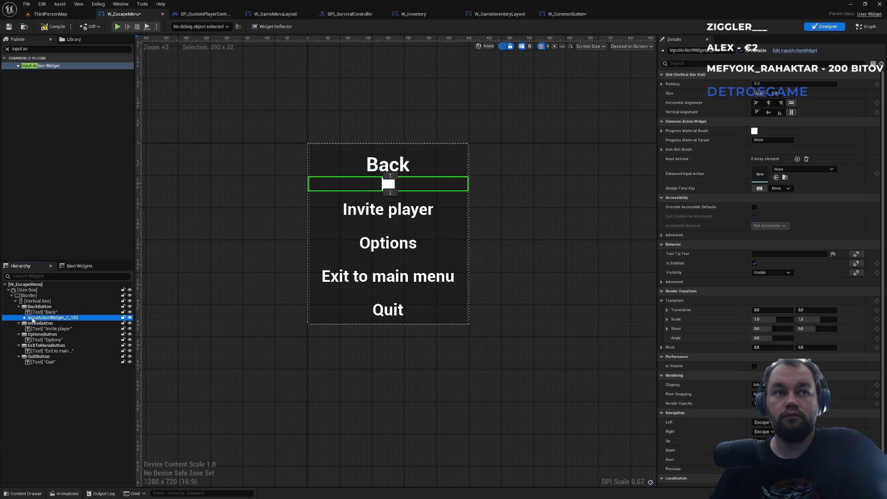
drag(38, 317, 41, 319)
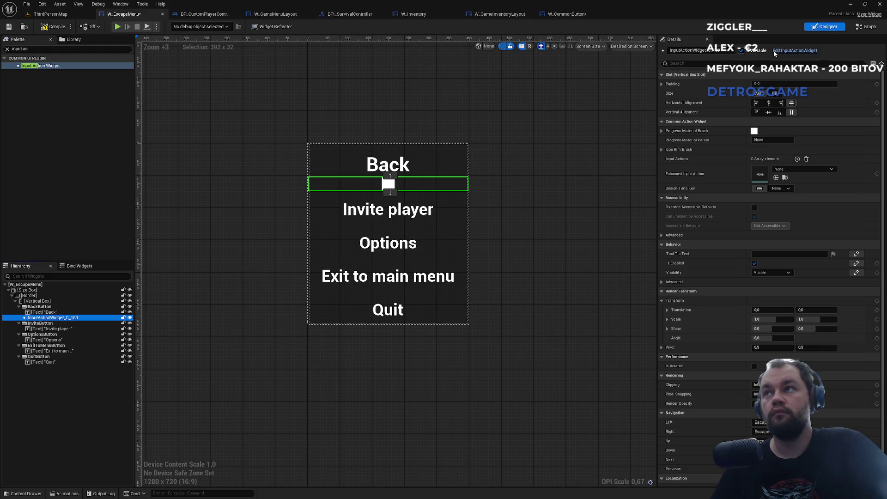
Check the escape menu's Graph and Designer views, then return to ThirdPersonMap.
click(866, 27)
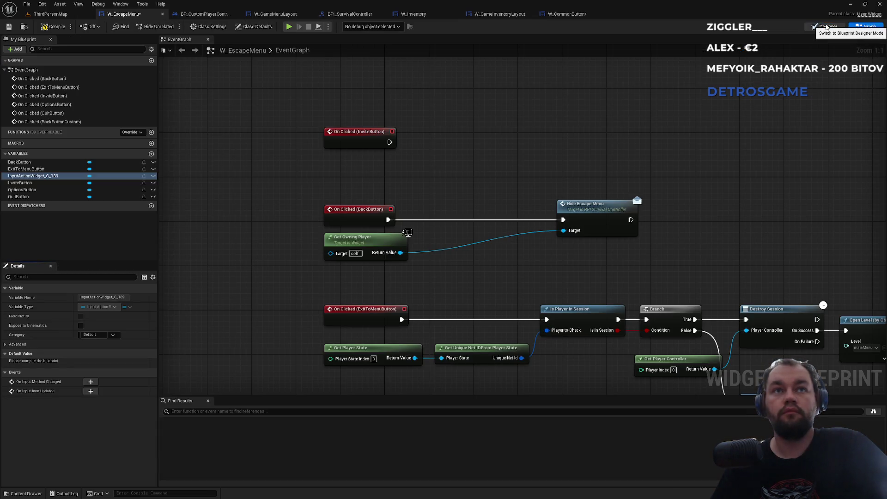
click(827, 26)
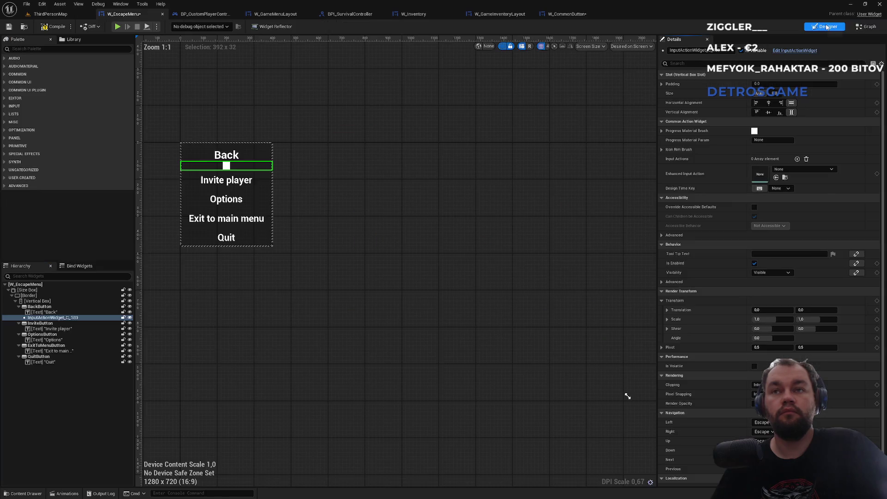
click(69, 14)
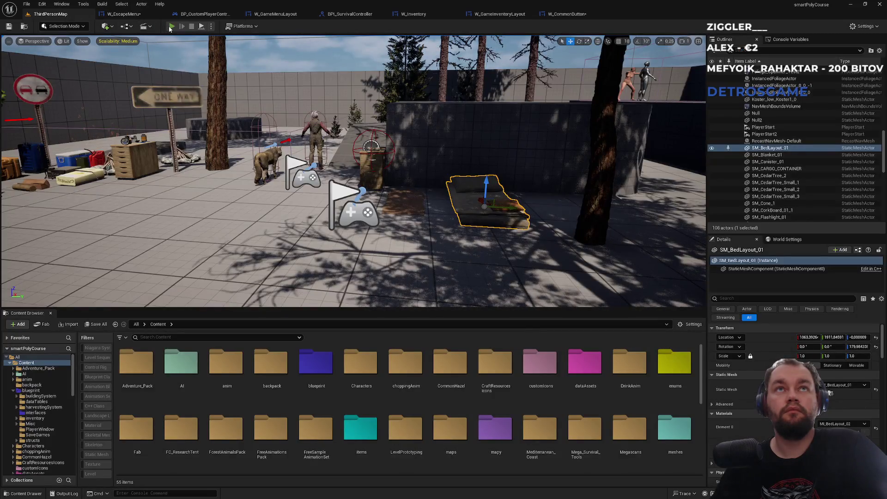
Playtest the escape menu's Back button, stop play, and return to the W_CommonButton designer.
key(alt+p)
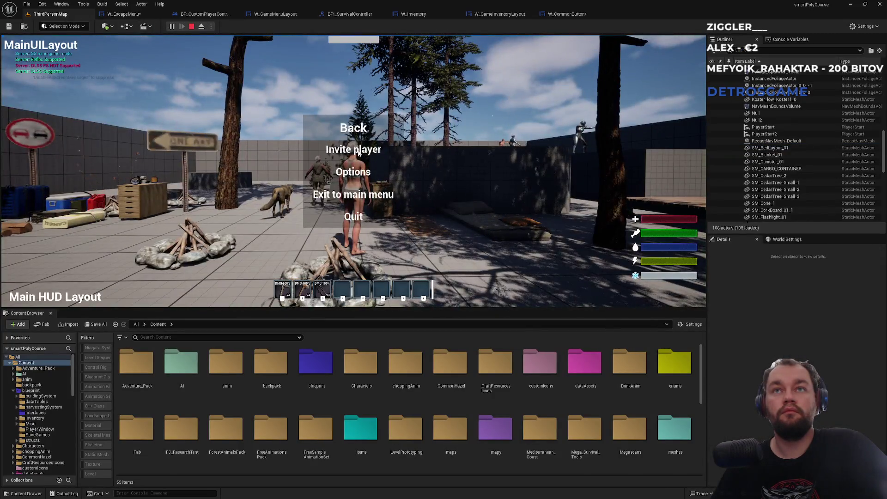
click(360, 134)
key(Escape)
click(364, 131)
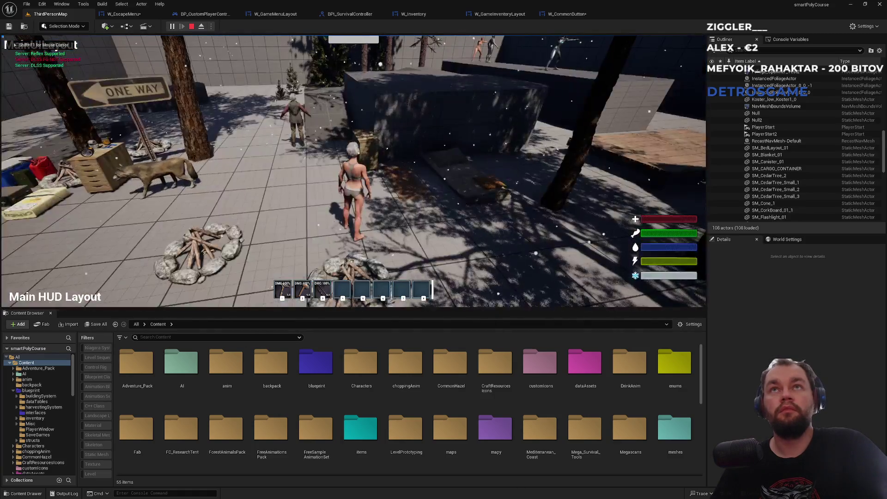
key(Escape)
click(576, 14)
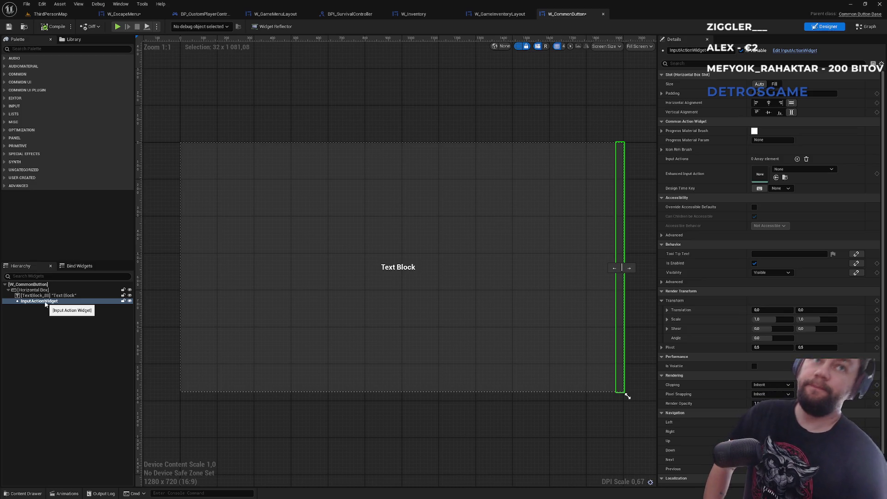
Select TextBlock_88, then browse to W_CommonButton in the ui/common/buttons folder.
click(36, 296)
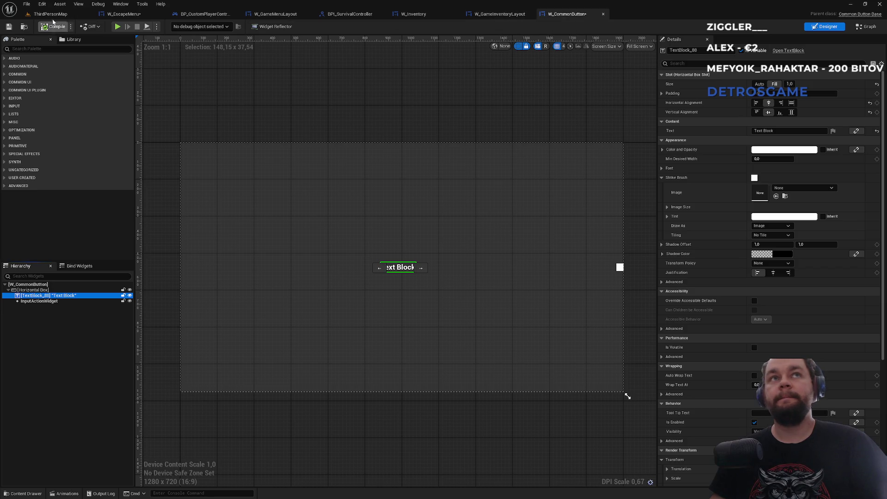
click(50, 14)
click(567, 14)
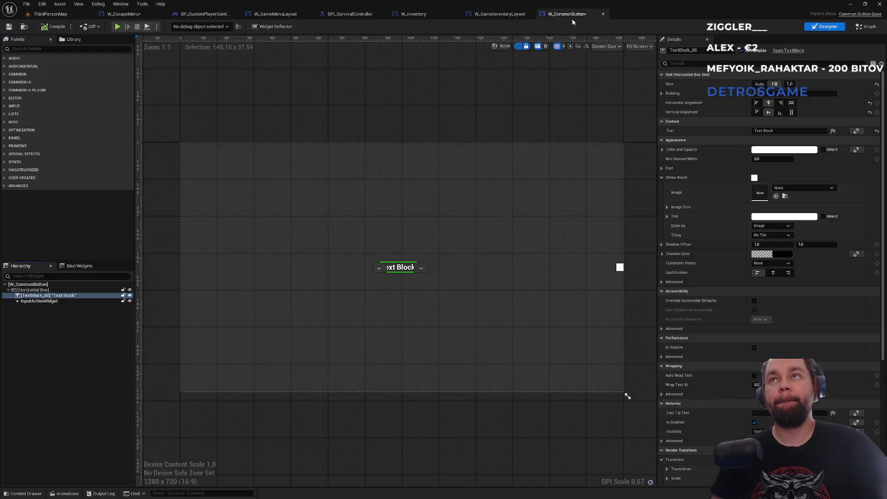
click(24, 26)
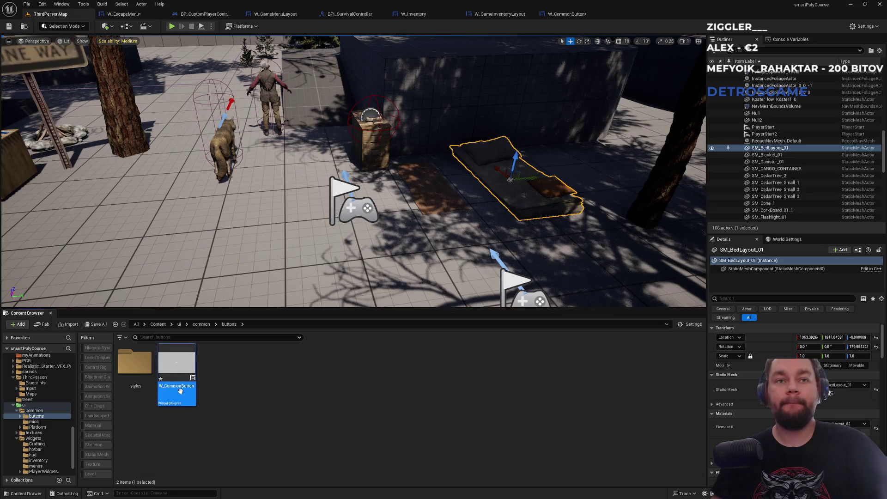
Search button parent classes for a new Widget Blueprint, cancel, and reopen W_CommonButton.
right_click(250, 452)
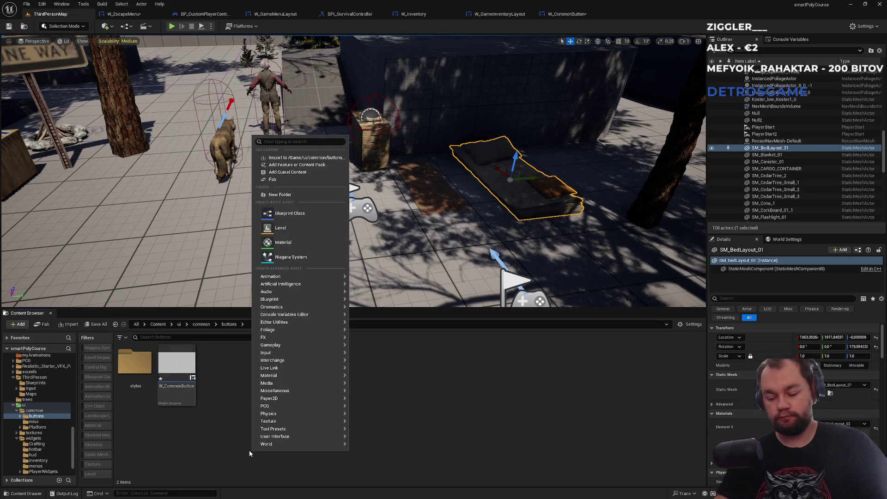
text(widget)
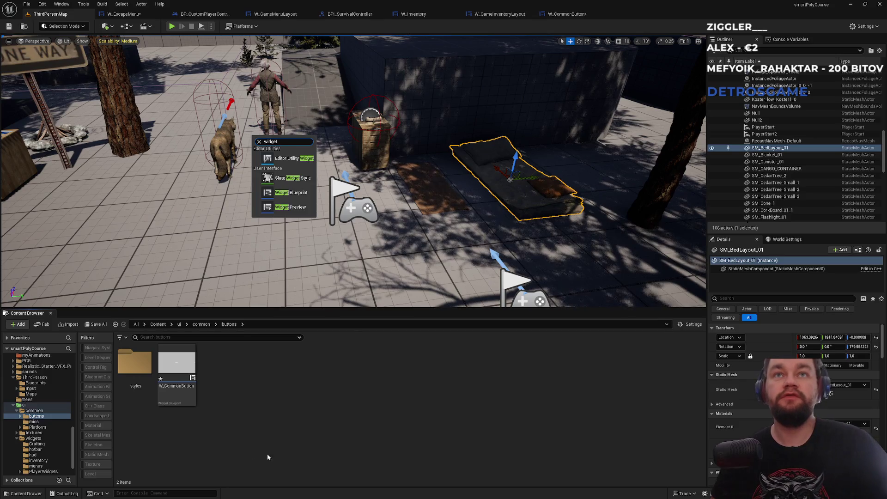
click(306, 194)
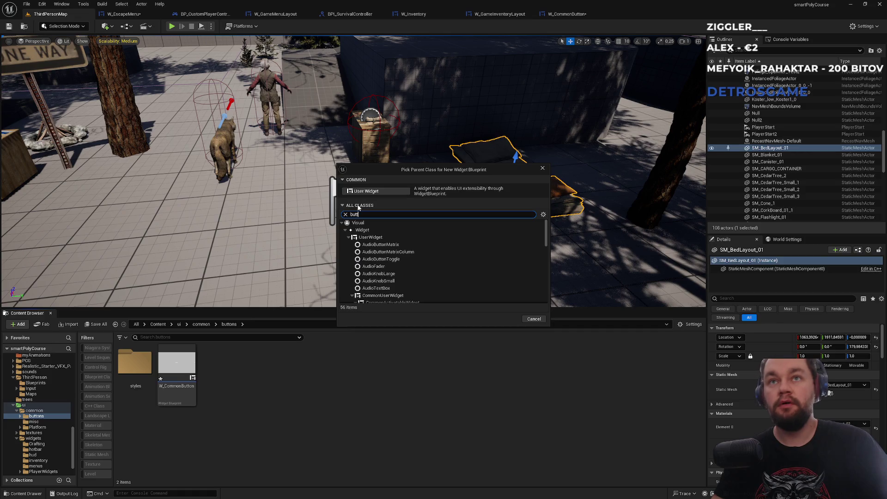
text(on)
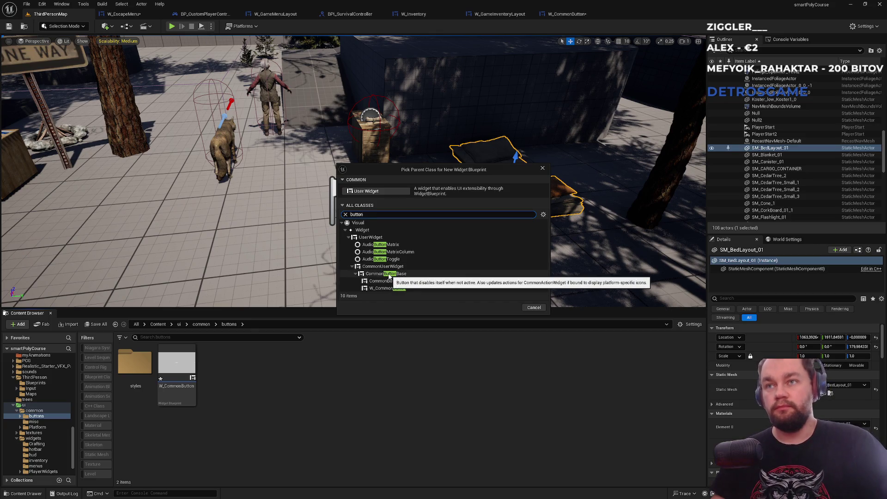
click(541, 169)
double_click(181, 365)
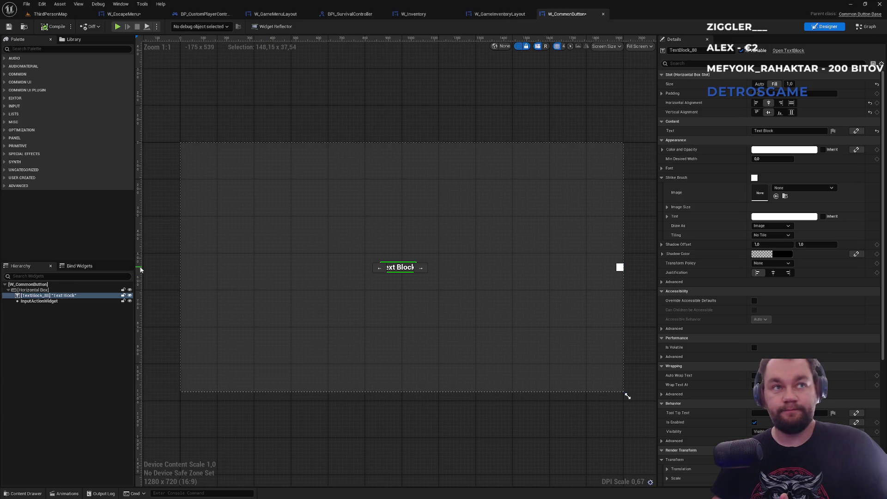
Delete the InputActionWidget sitting under the Back button in W_EscapeMenu.
click(42, 285)
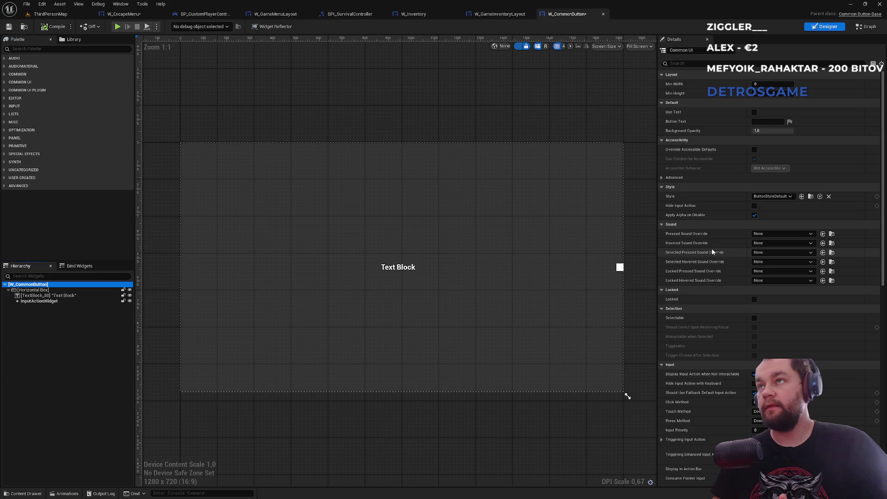
click(123, 14)
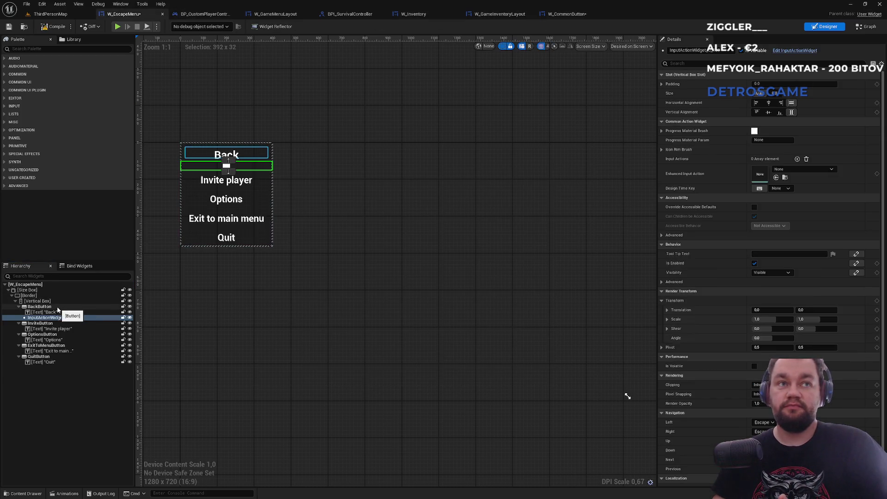
click(57, 307)
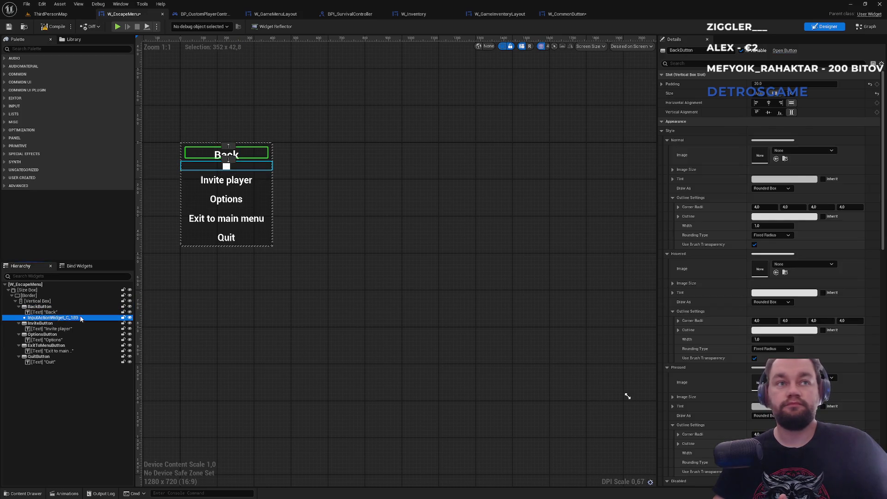
key(Delete)
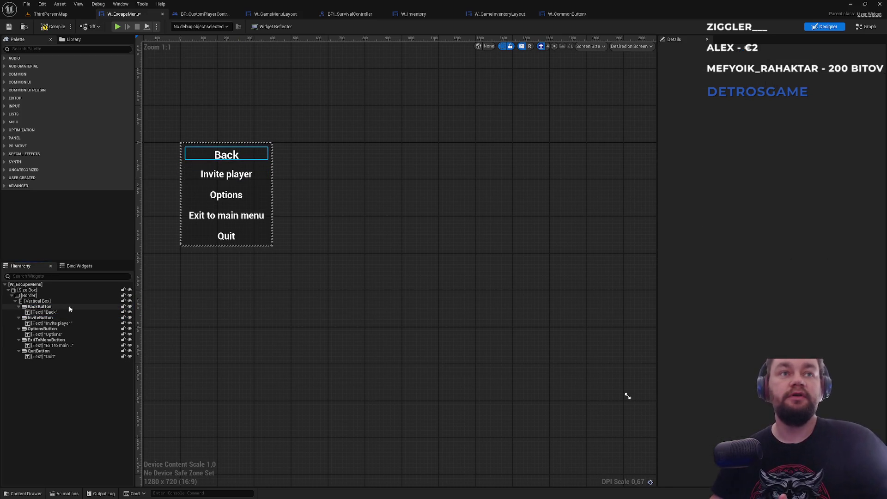
Inspect the Back button's style and colour-and-opacity settings, then return to W_CommonButton.
click(70, 309)
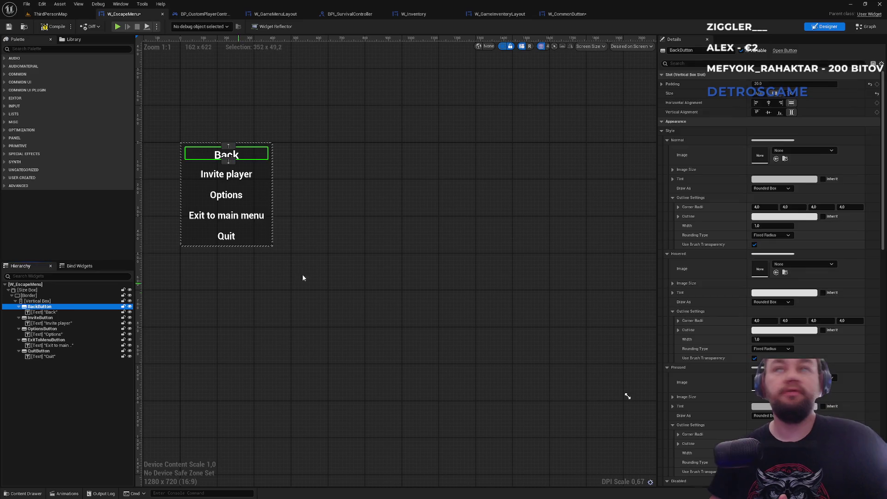
click(666, 141)
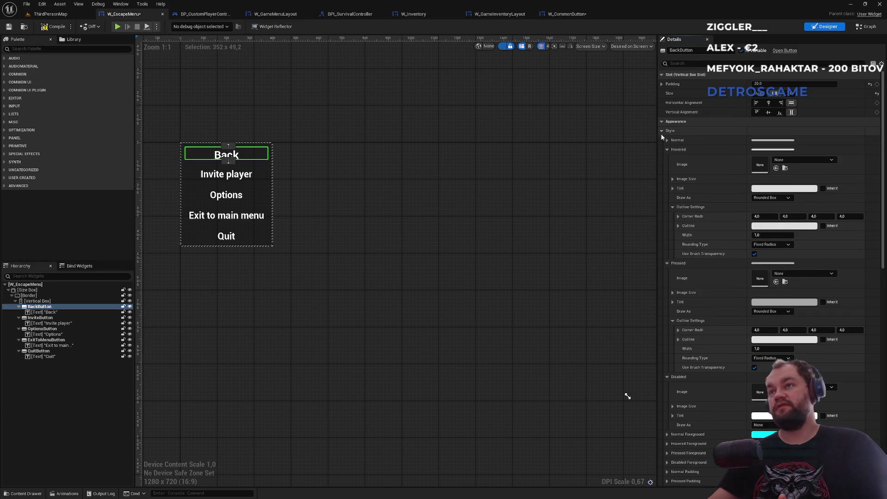
click(662, 132)
click(662, 140)
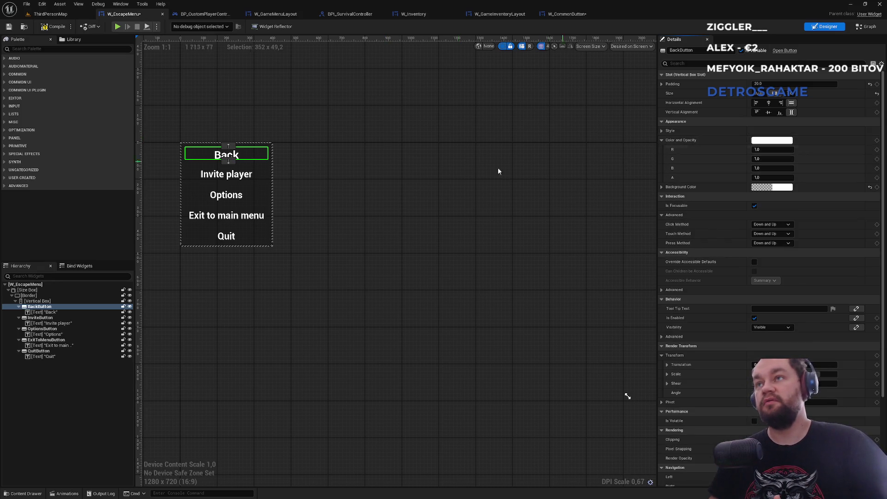
scroll(488, 180, up, 3)
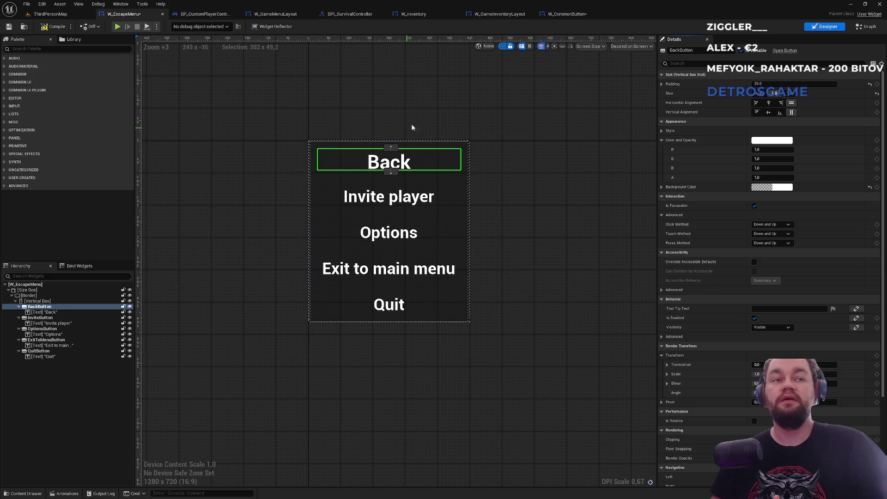
click(566, 14)
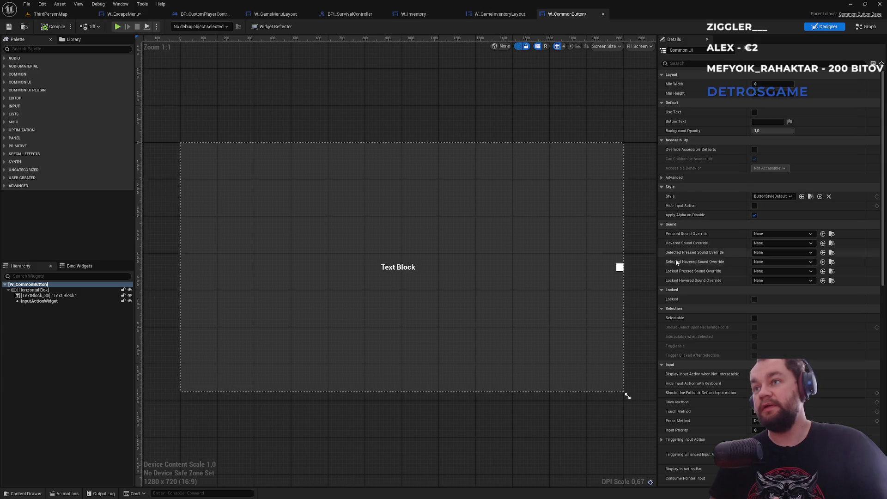
Set W_CommonButton's button Style to None and compile the widget.
scroll(688, 352, down, 3)
scroll(689, 374, down, 5)
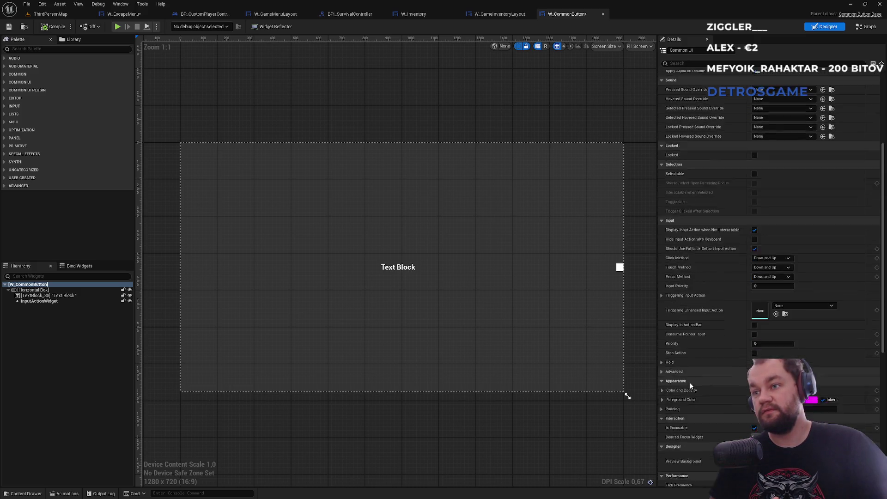
click(662, 358)
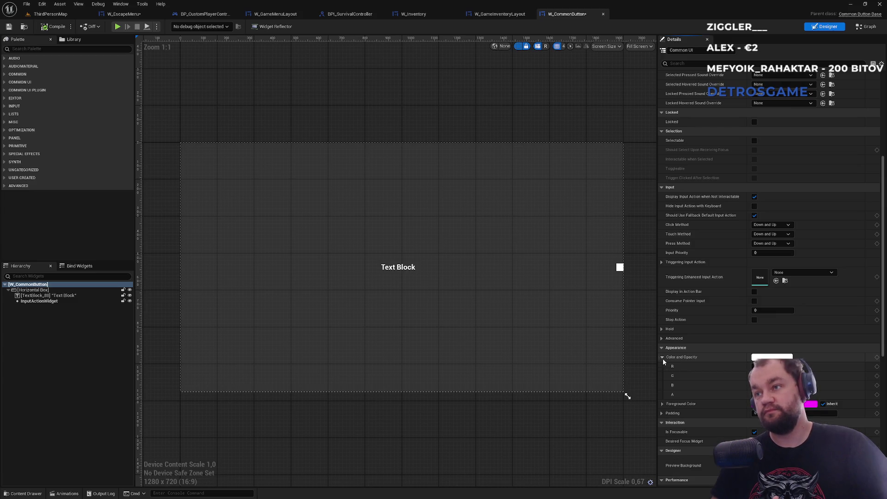
scroll(753, 223, up, 5)
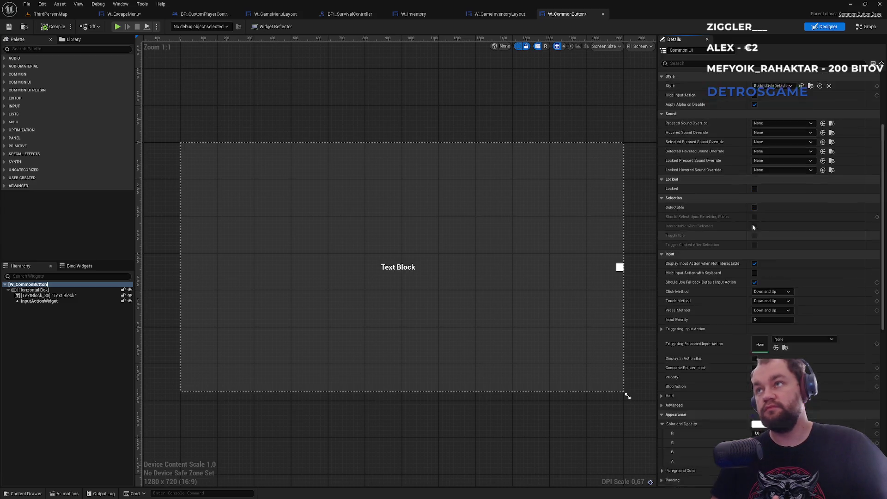
click(695, 178)
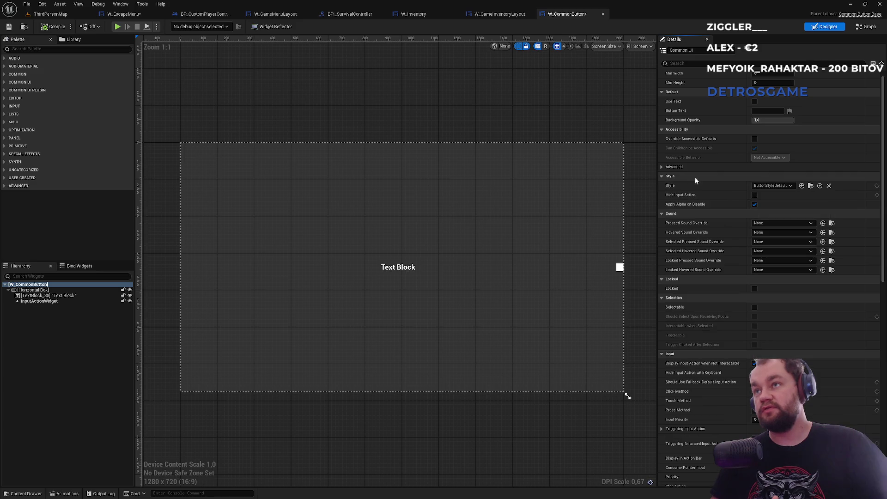
click(767, 186)
click(767, 202)
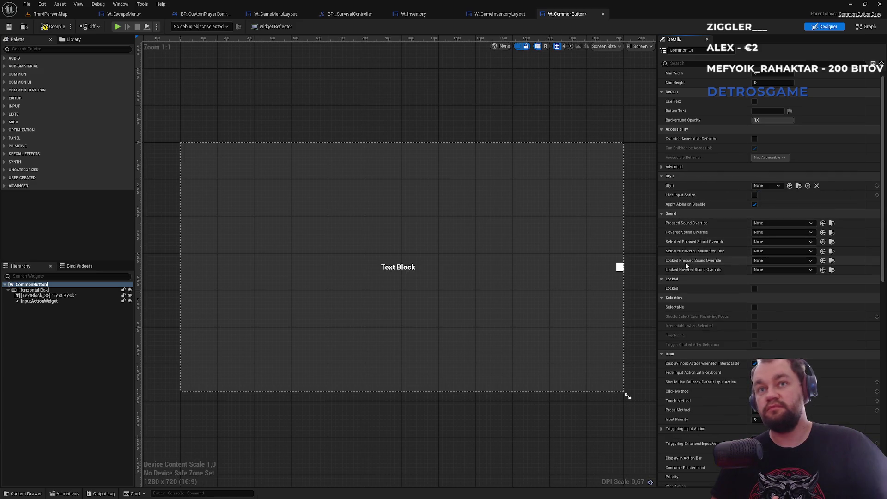
click(54, 28)
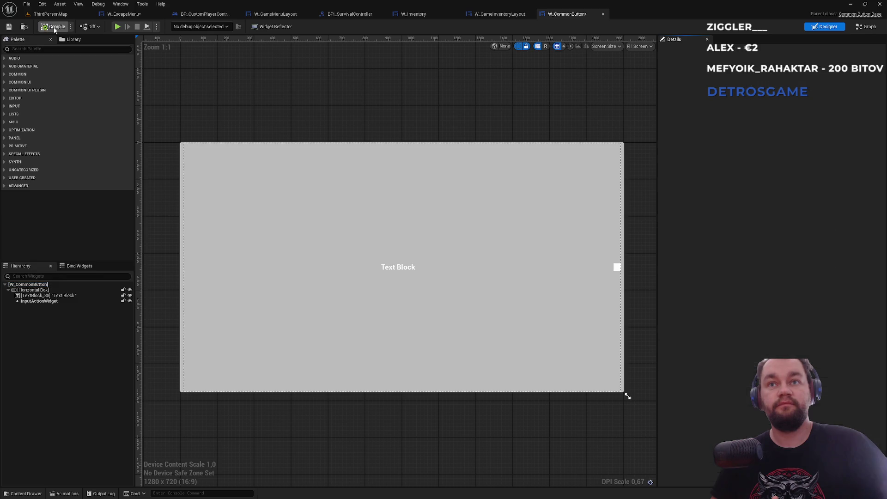
Drag the root's Color and Opacity alpha down so the button preview turns transparent.
click(51, 287)
scroll(740, 370, down, 10)
drag(767, 406, 739, 406)
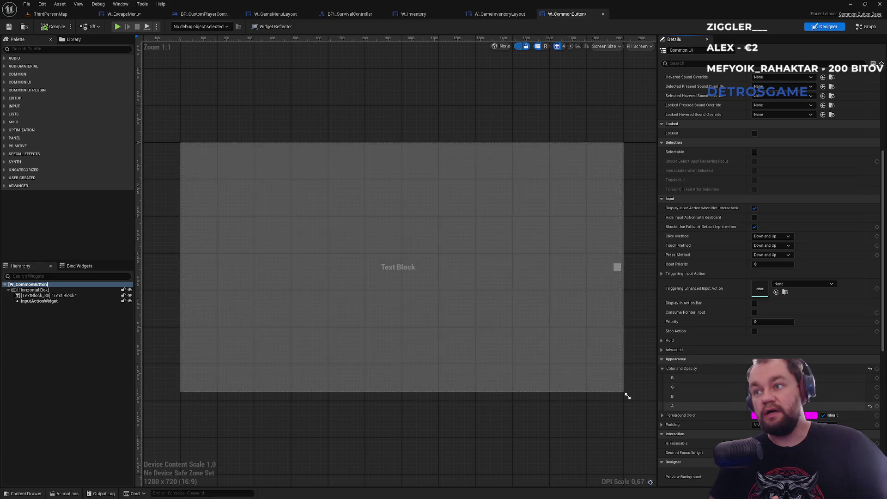
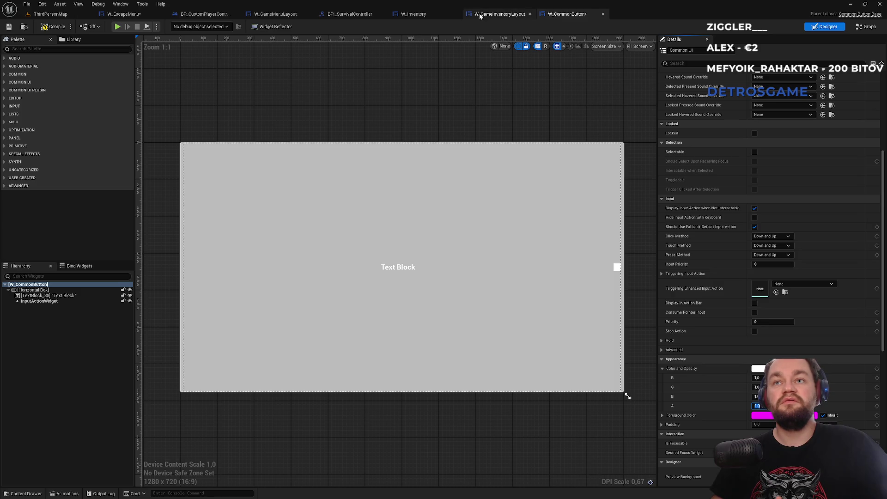
Go through the editor tabs to reach the W_EscapeMenu designer.
click(493, 17)
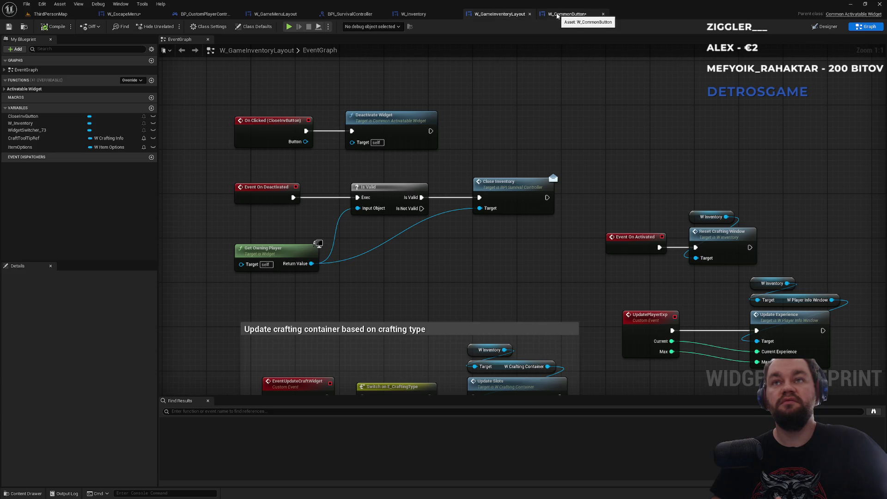
click(566, 15)
click(494, 16)
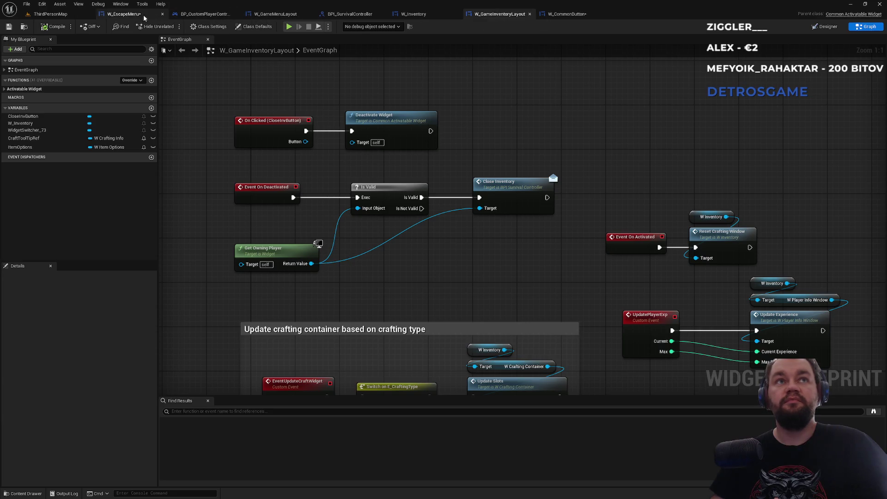
click(122, 14)
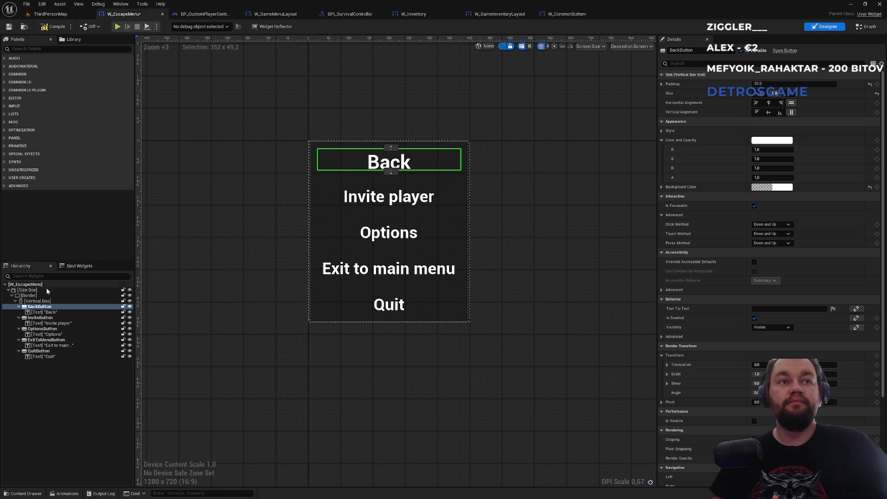
Add a plain Button below Quit in the menu's Vertical Box.
text(button)
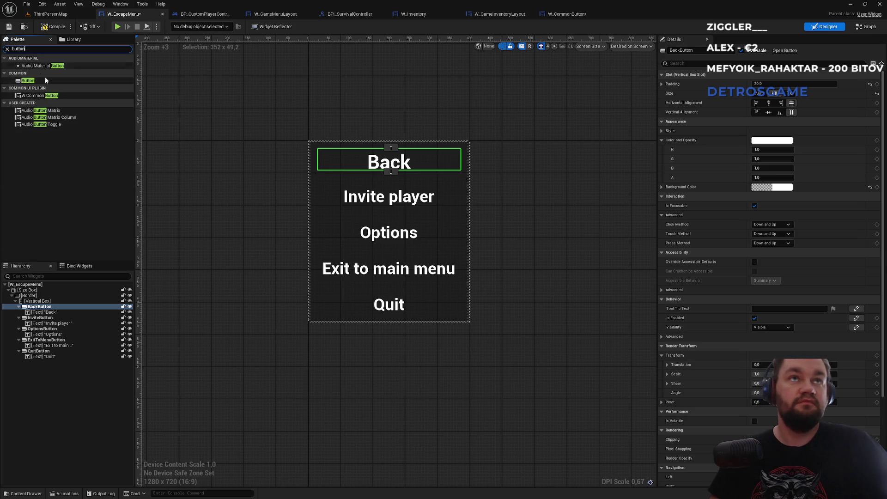
click(27, 81)
drag(52, 290, 44, 302)
click(40, 362)
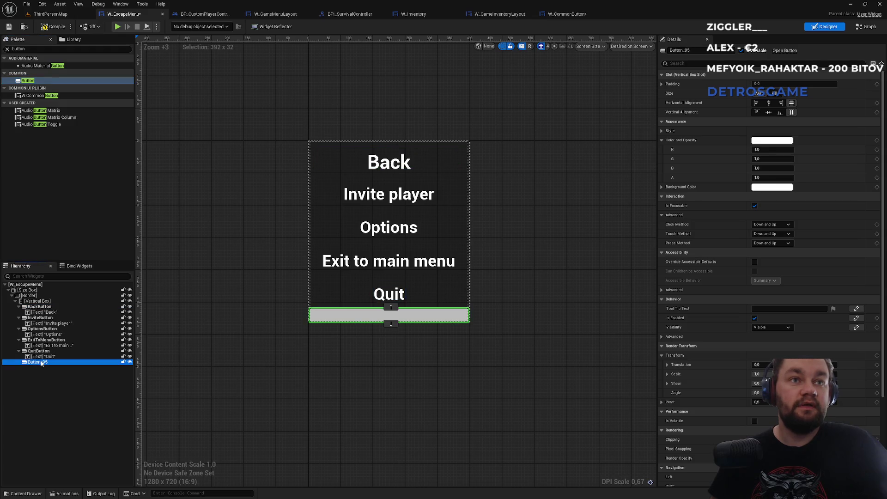
Put a Text widget inside Button_95, then delete the test button.
click(33, 49)
text(text)
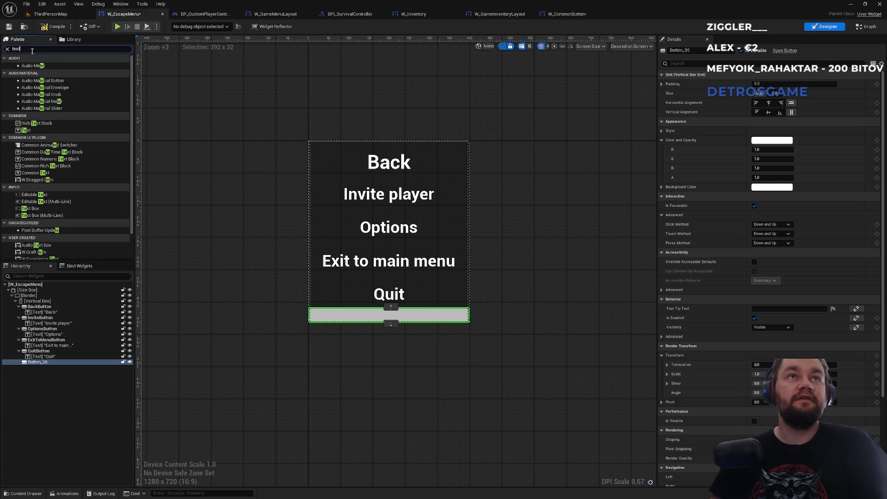
drag(26, 72, 37, 368)
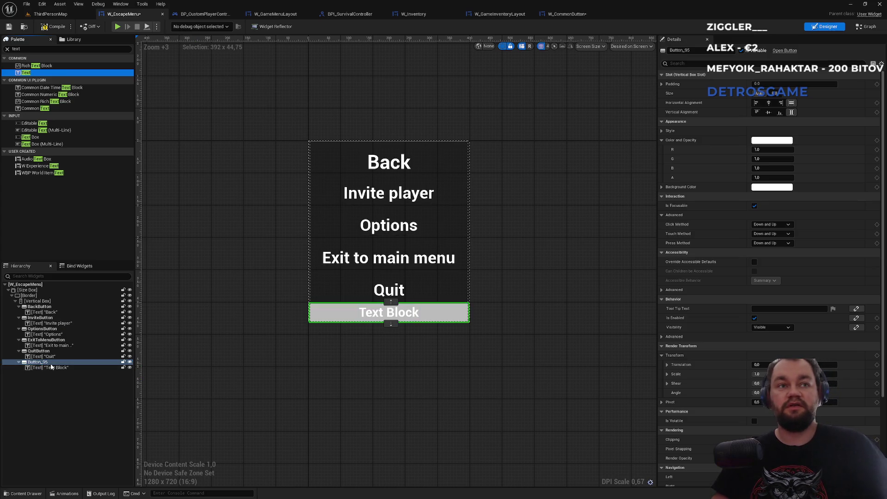
click(48, 363)
key(Delete)
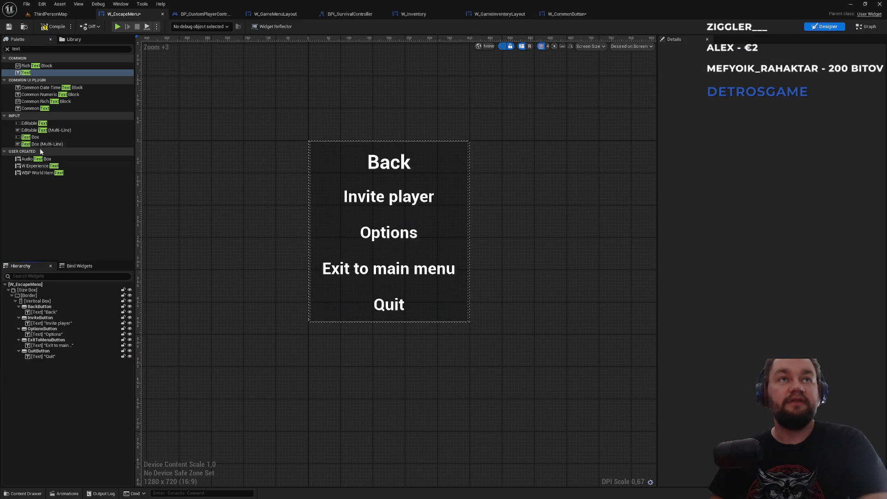
Search the Palette for w_co and place a W_CommonButton below Quit.
text(w_co)
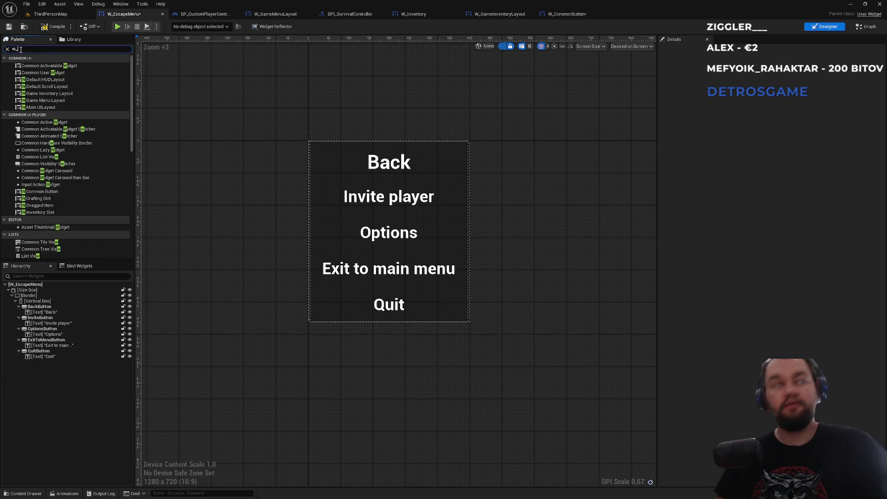
click(36, 68)
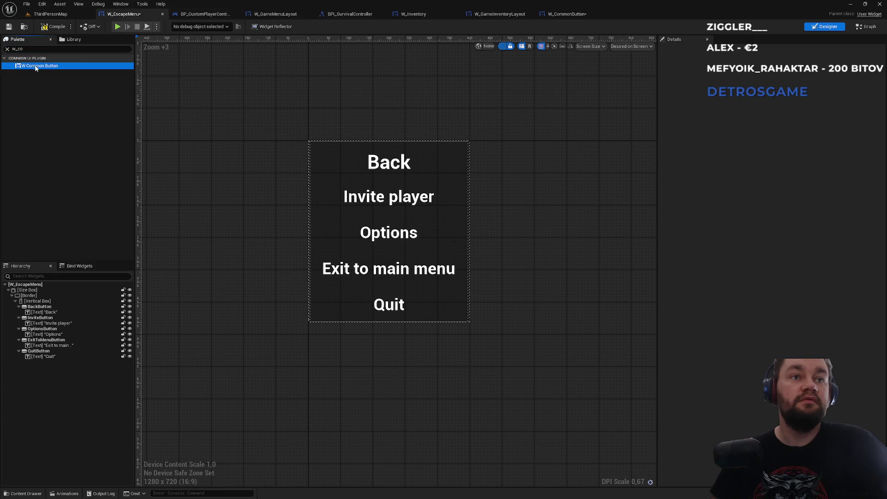
mouse_move(47, 274)
mouse_down()
mouse_move(27, 305)
mouse_move(21, 366)
mouse_move(35, 368)
mouse_up()
click(39, 366)
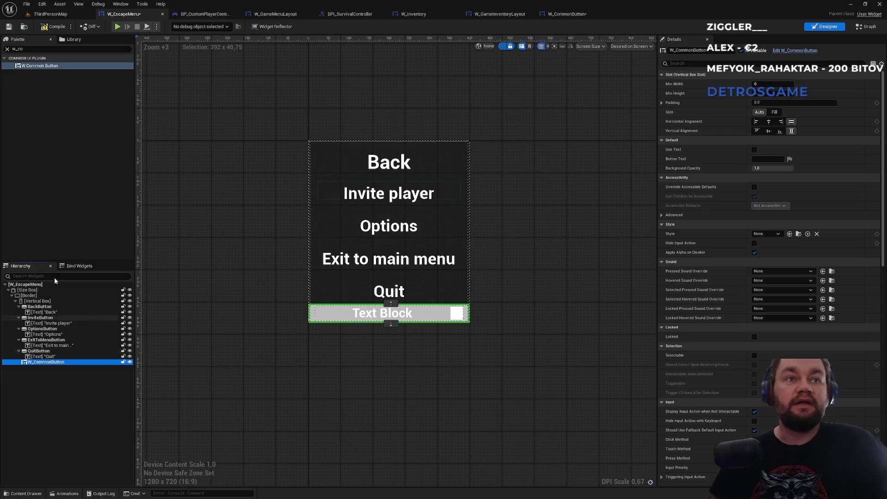
Try dragging a Text widget onto the new W_CommonButton.
click(32, 48)
text(xt)
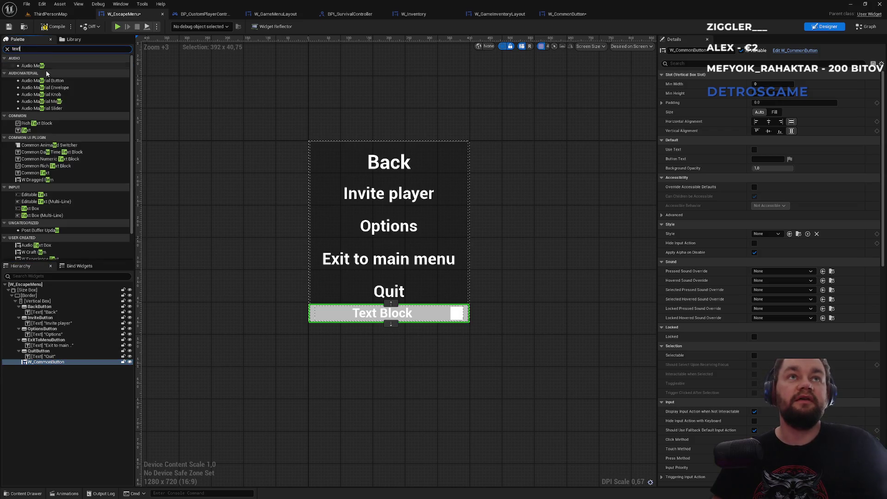
click(19, 75)
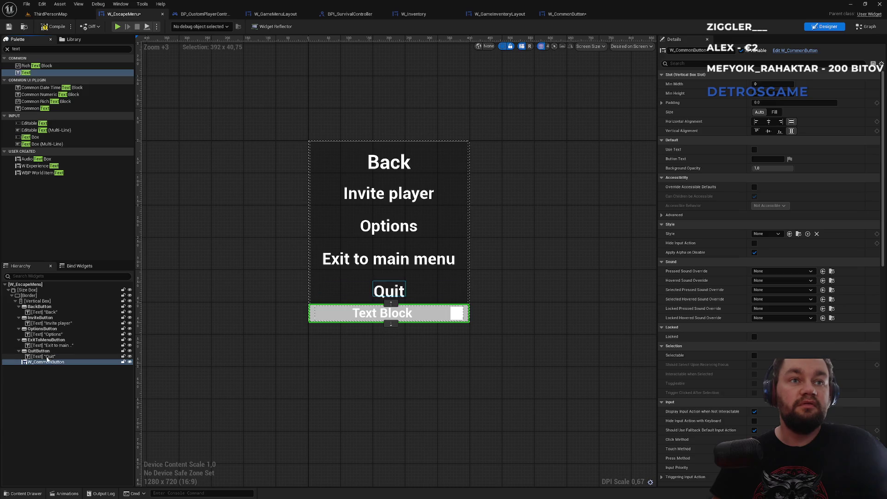
mouse_move(24, 72)
mouse_down()
mouse_move(39, 363)
mouse_move(47, 366)
mouse_up()
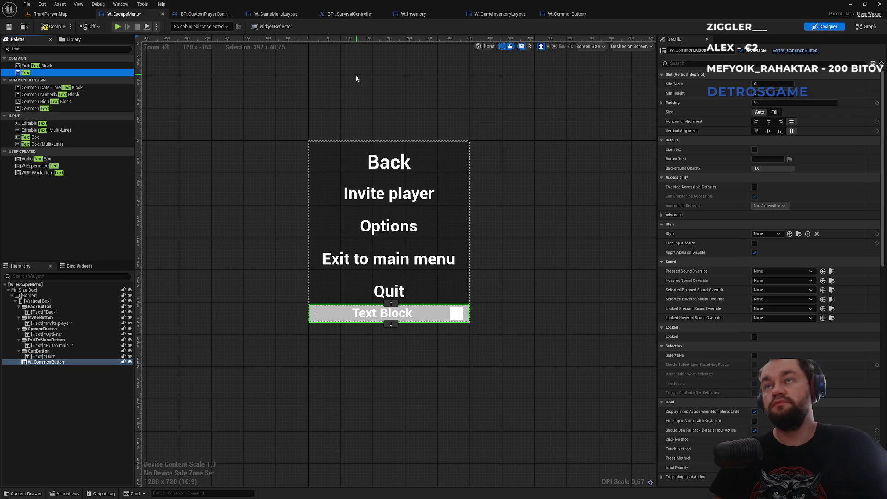
In the W_CommonButton designer, try adding a Text widget beside TextBlock_88.
click(566, 14)
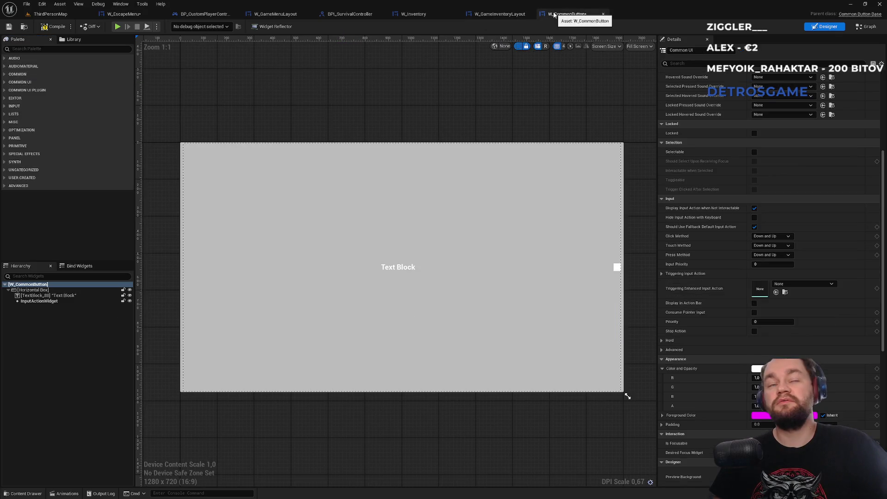
click(28, 296)
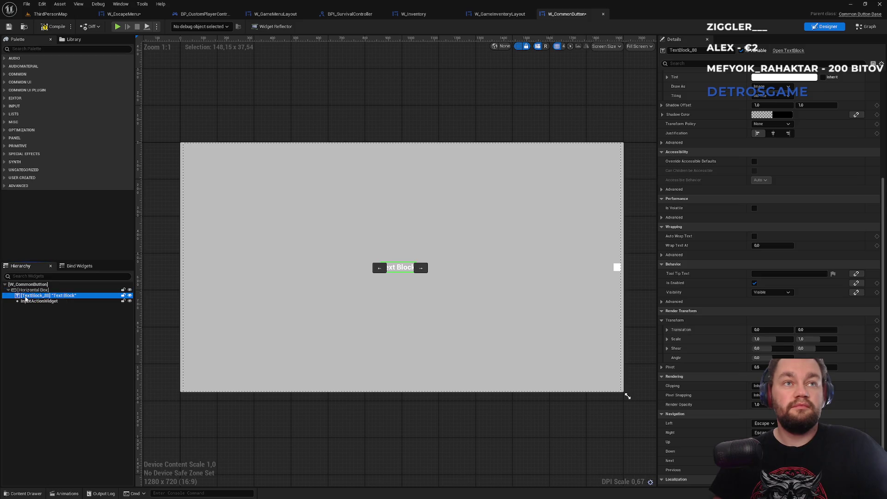
click(23, 50)
text(t)
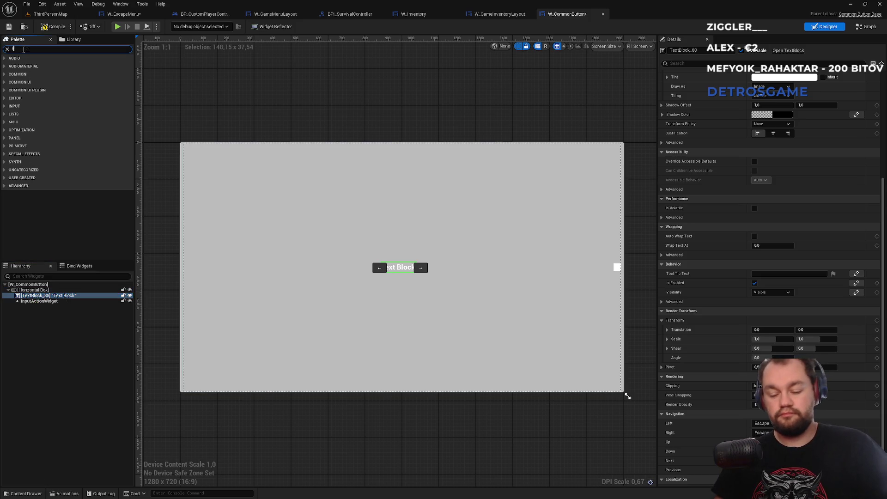
text(ext)
drag(25, 73, 32, 286)
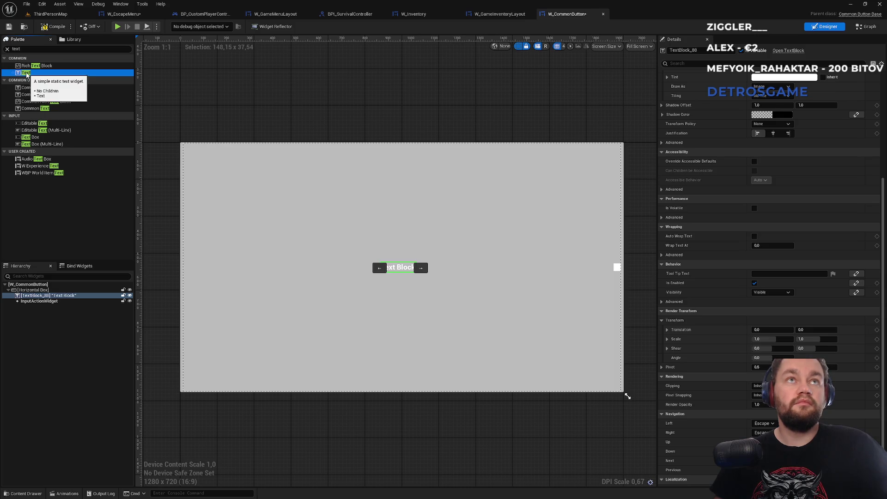
On the W_CommonButton root, drop Color and Opacity alpha to 0, then restore it to 1.
click(368, 424)
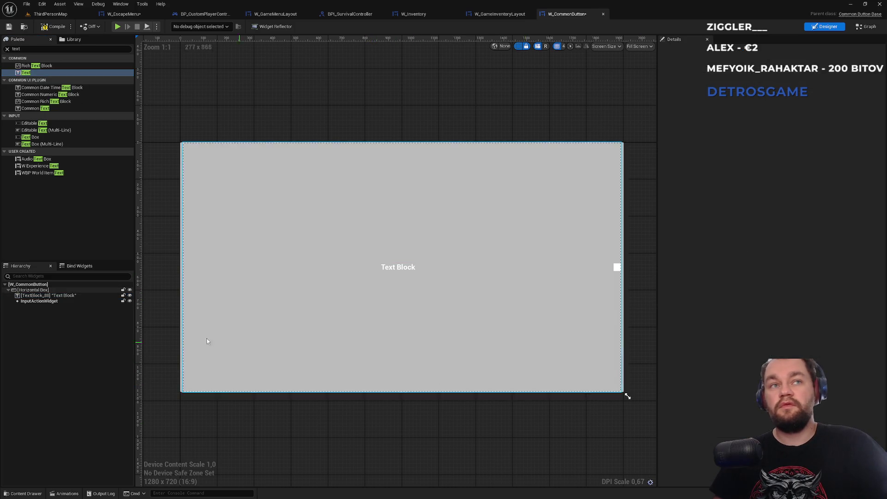
click(54, 284)
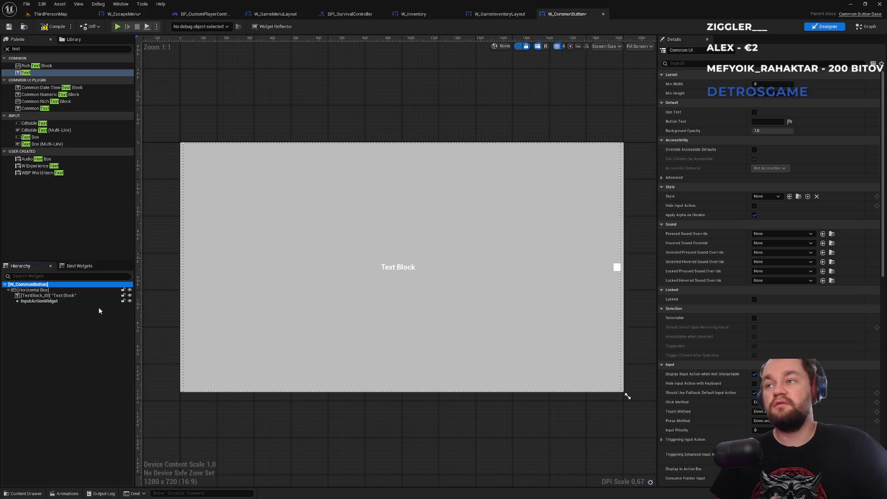
scroll(749, 384, down, 5)
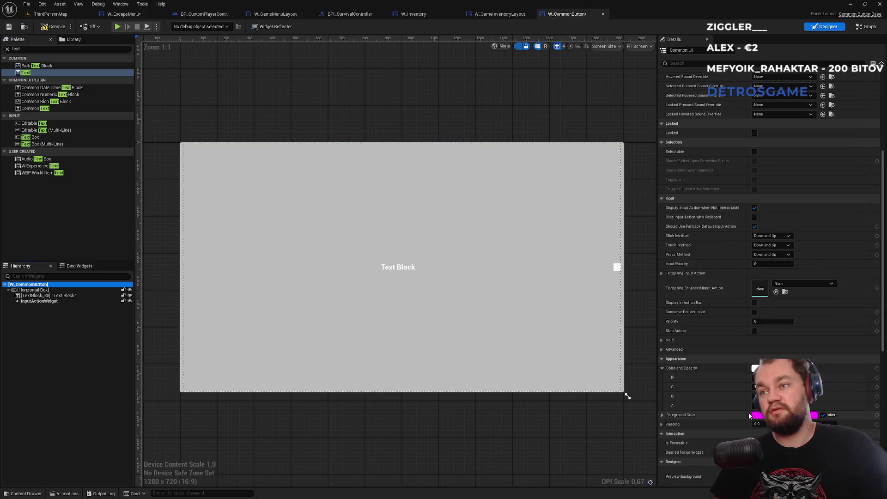
mouse_move(776, 405)
mouse_down()
mouse_move(758, 405)
mouse_move(813, 405)
mouse_up()
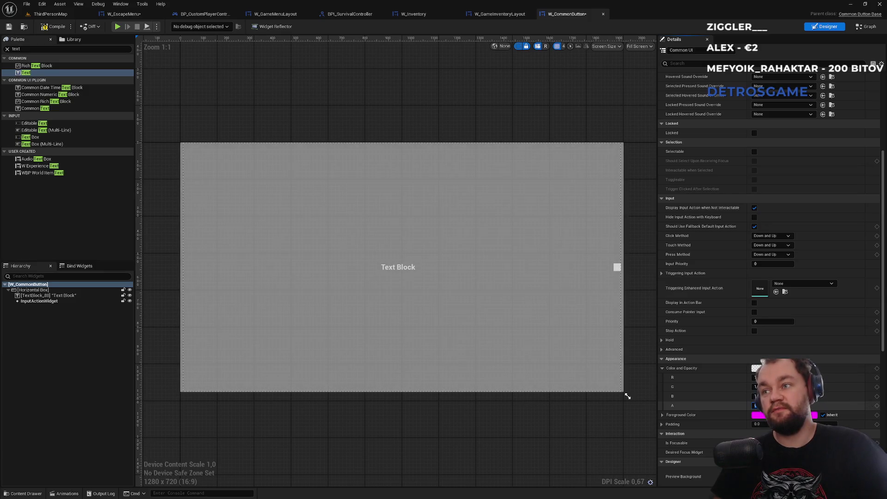
text(1)
key(Return)
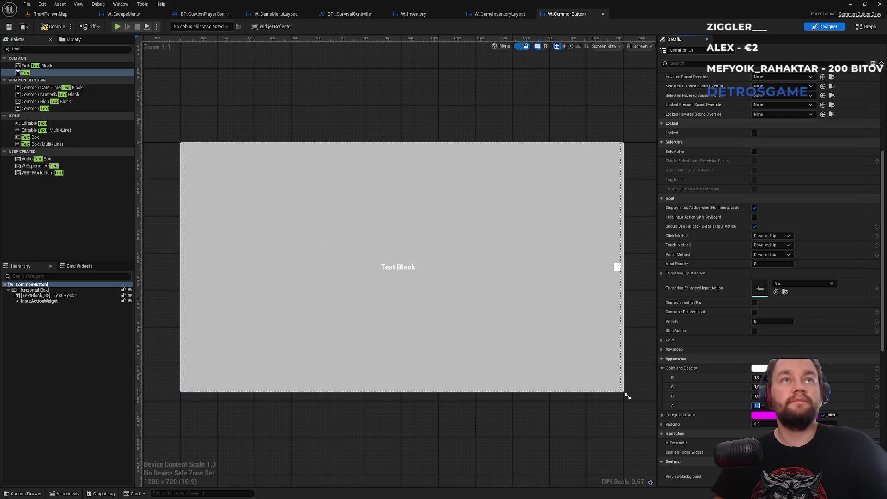
key(super)
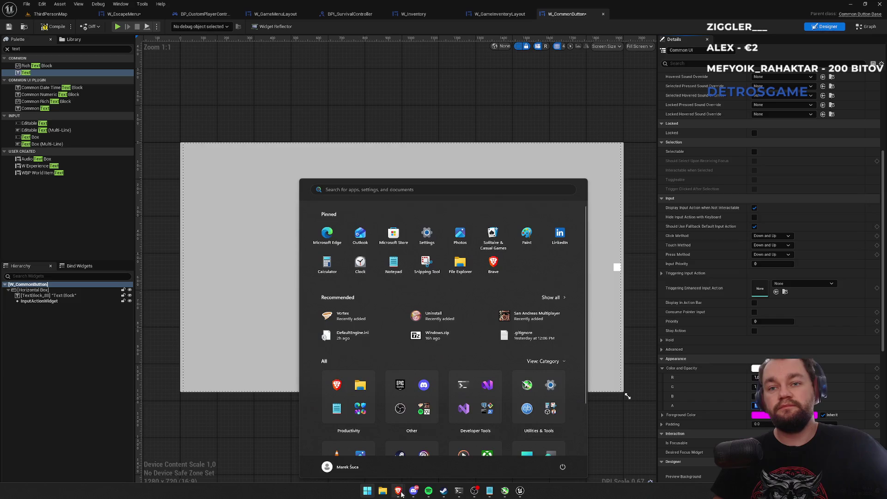
In Brave, search 'ue5 why widget cant have children (extending button)'.
mouse_move(401, 494)
click(380, 461)
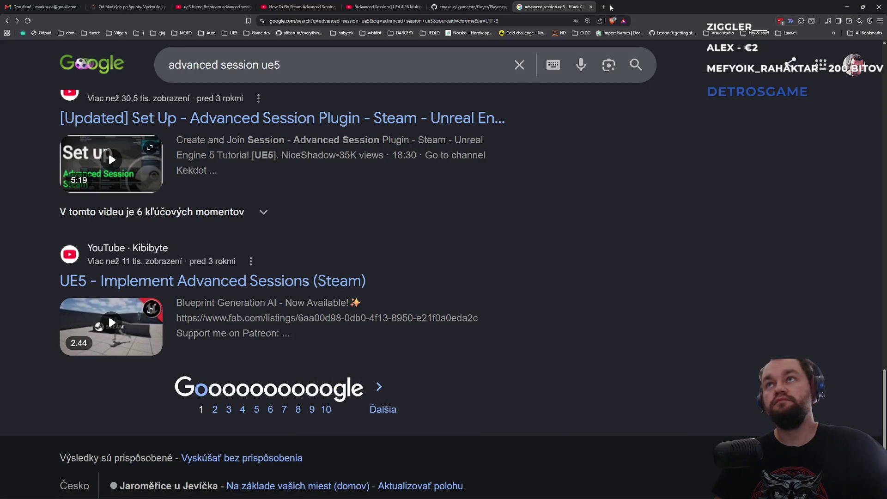
click(606, 7)
text(ue5 w)
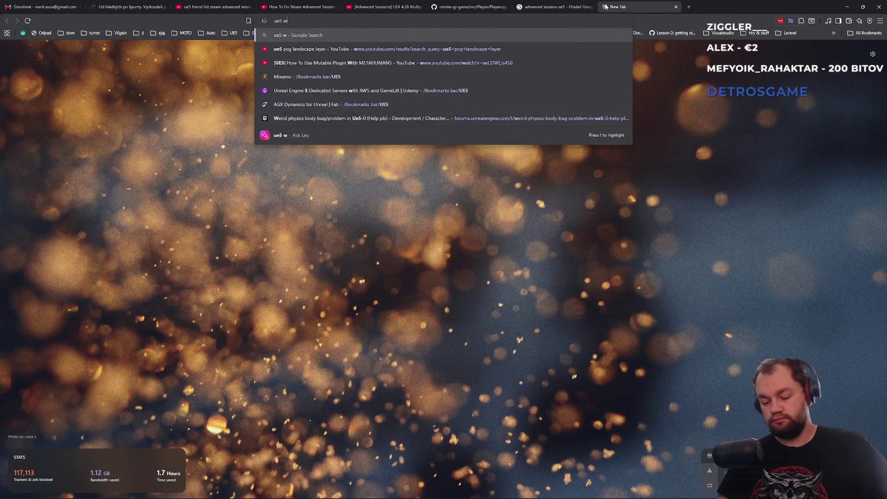
text(hy widge)
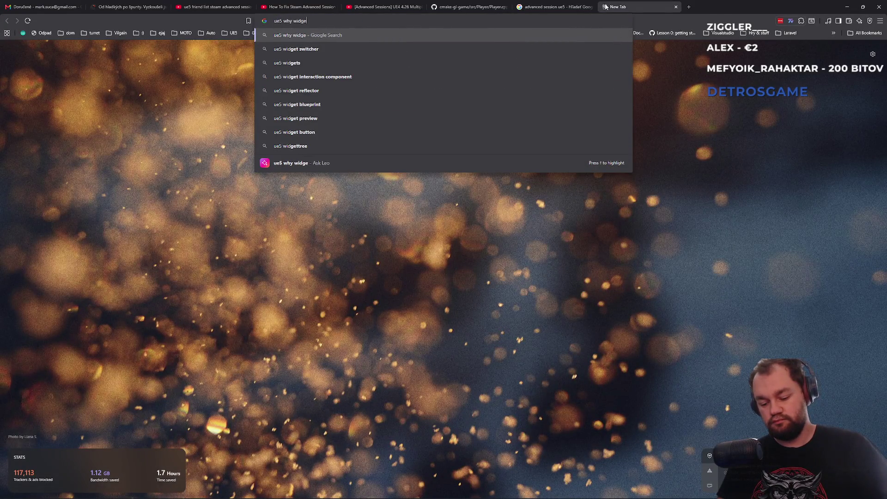
text(t cant have chi)
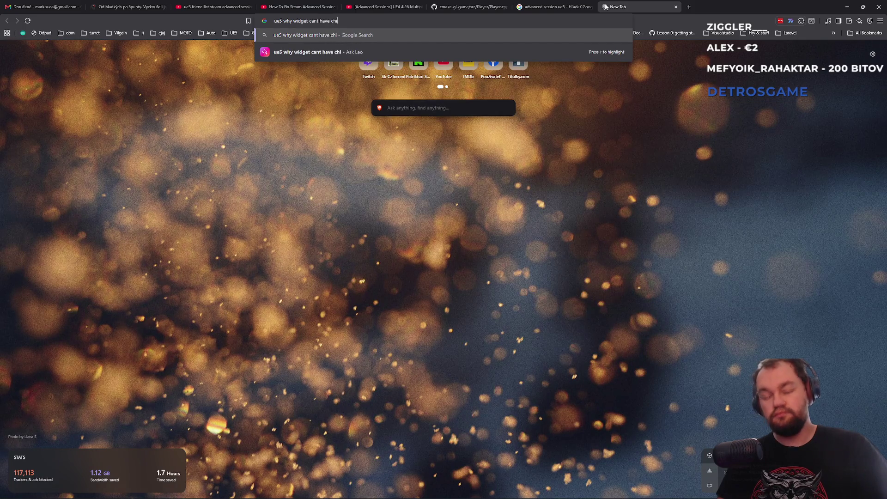
text(ldren ()
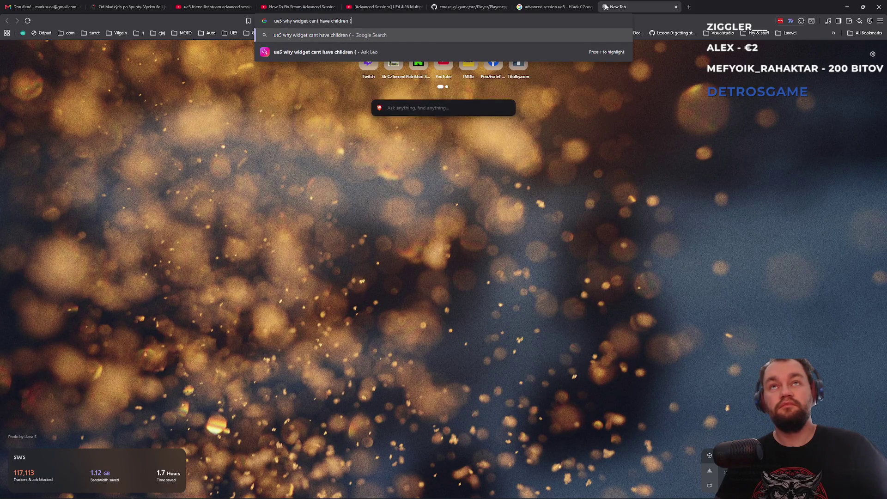
text(extending button))
key(Return)
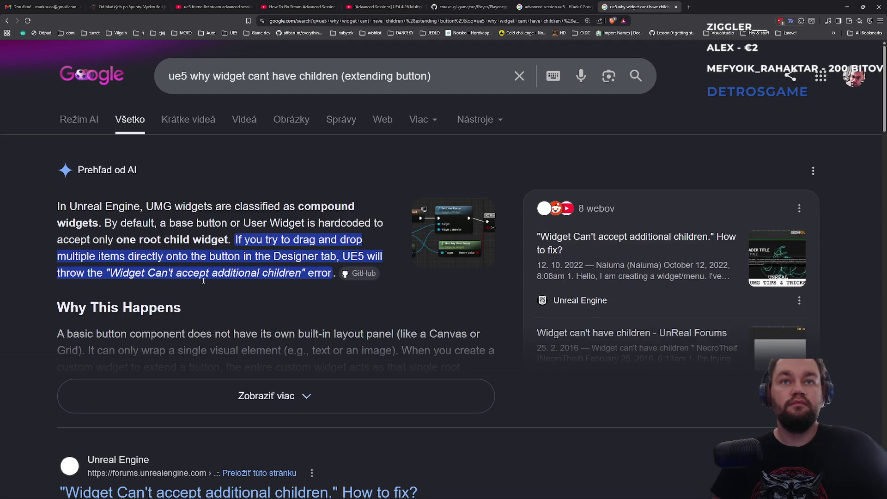
Expand and read Google's AI overview about widgets that can't accept more children.
scroll(202, 280, down, 2)
click(186, 298)
scroll(180, 293, down, 1)
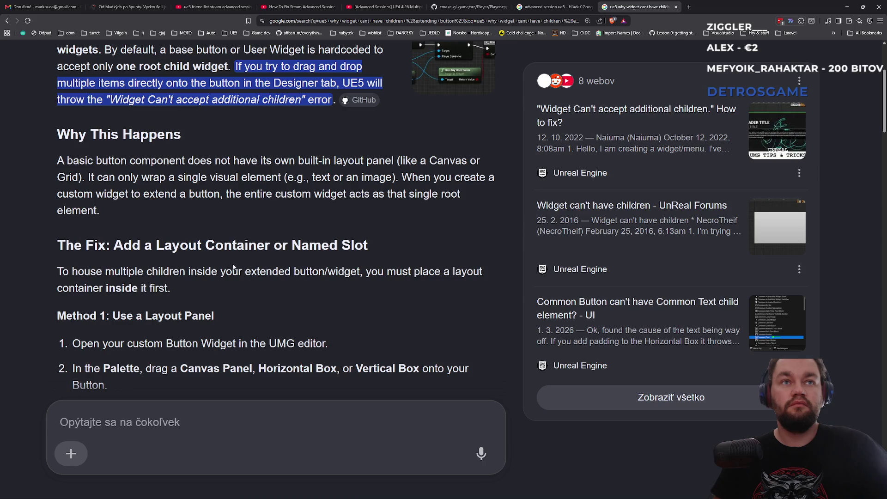
scroll(233, 266, down, 2)
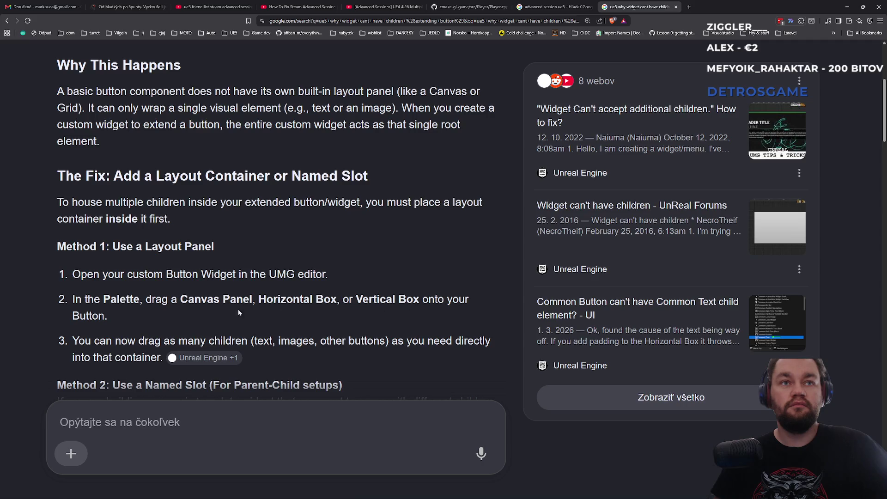
scroll(252, 312, down, 1)
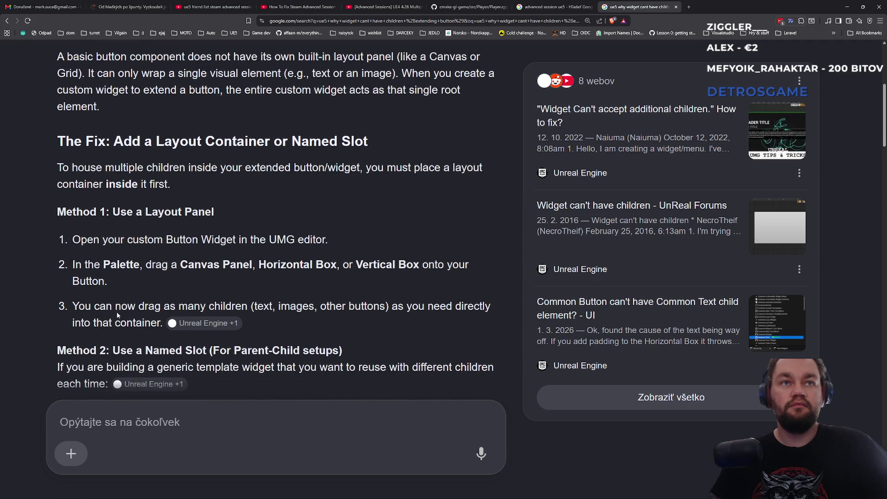
scroll(117, 315, down, 2)
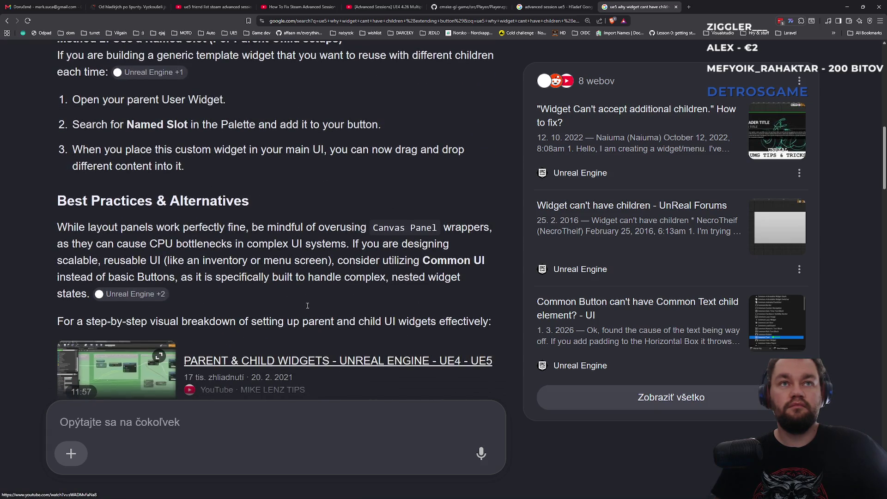
scroll(290, 251, down, 5)
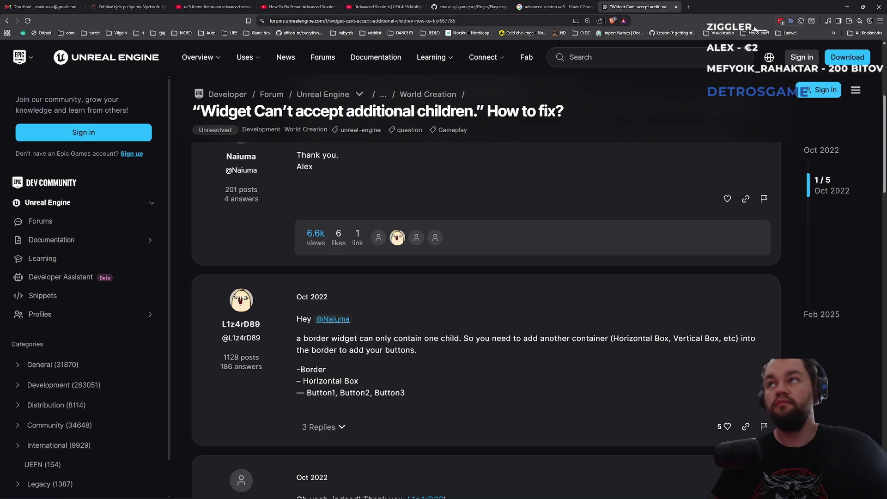
key(alt+Tab)
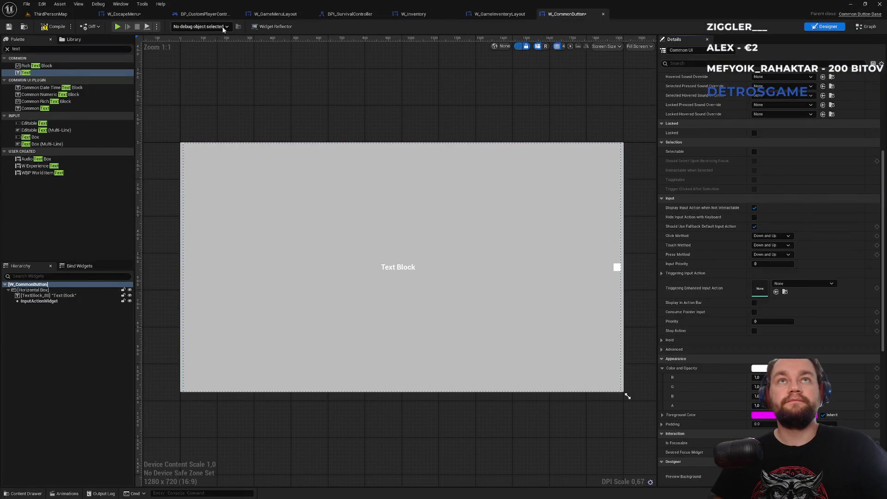
In W_EscapeMenu, add a Border to the Vertical Box and move W_CommonButton into it.
click(511, 15)
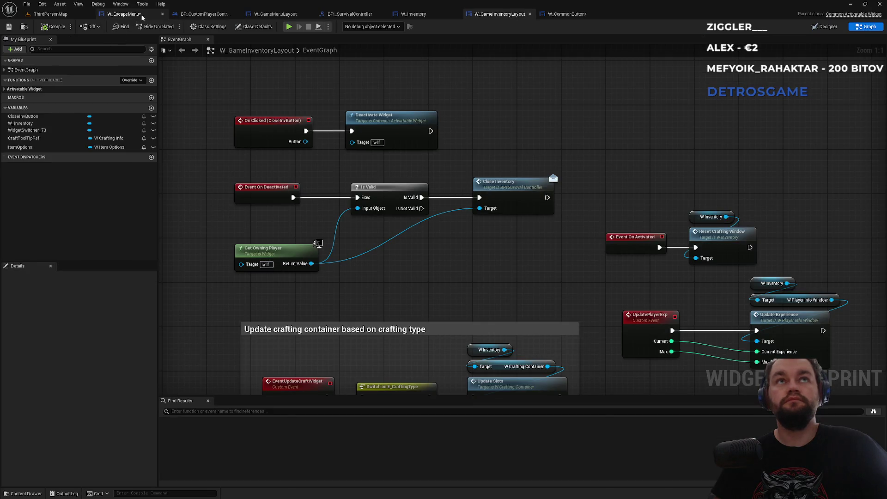
click(124, 14)
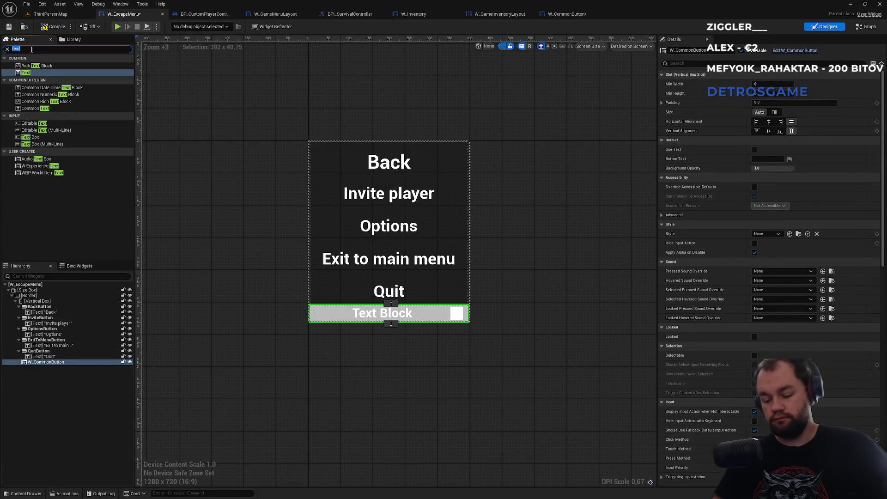
text(border)
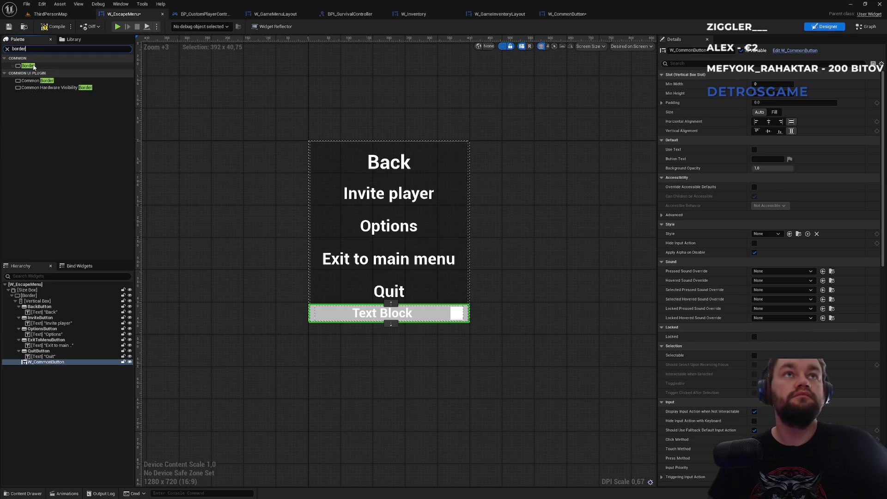
click(29, 67)
drag(36, 264, 37, 372)
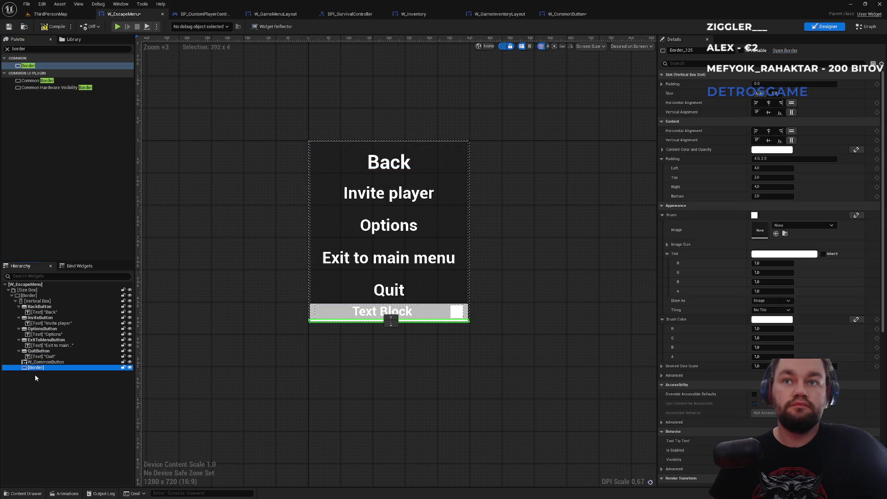
drag(40, 363, 35, 375)
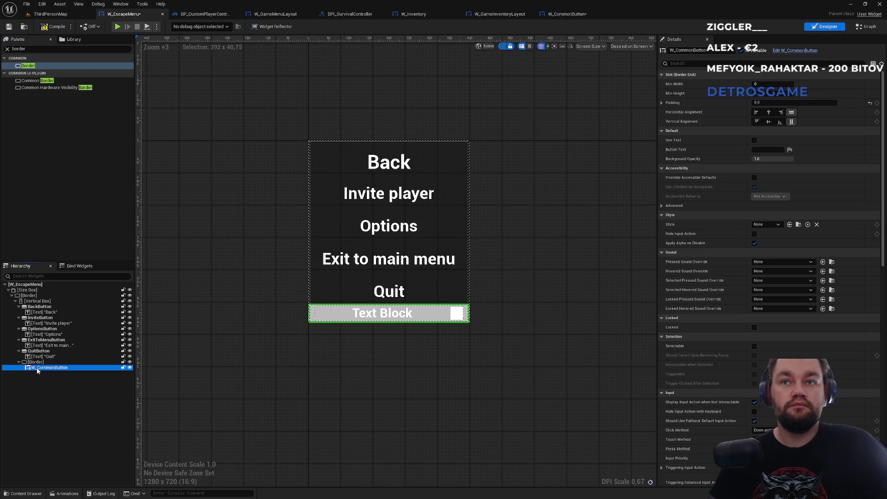
Insert a Horizontal Box inside the Border around W_CommonButton.
key(alt+Tab)
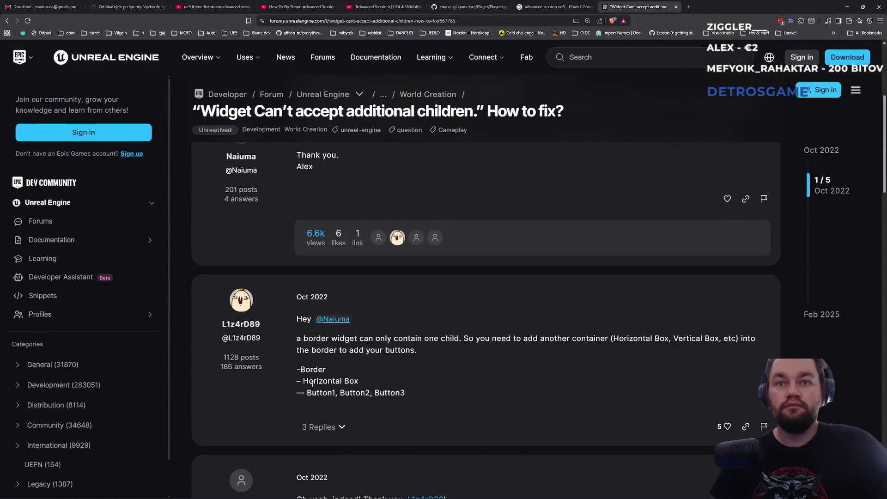
key(alt+Tab)
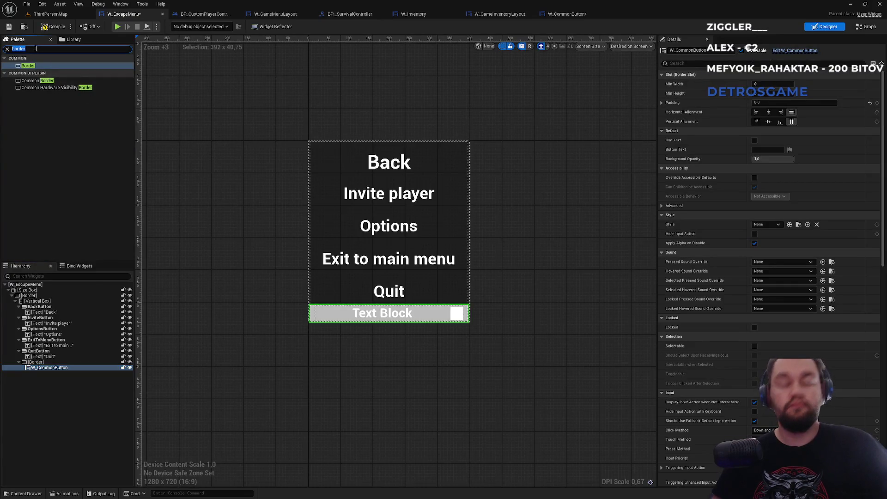
text(hori)
mouse_move(35, 66)
mouse_down()
mouse_move(67, 211)
mouse_move(36, 366)
mouse_move(44, 373)
mouse_move(36, 374)
mouse_up()
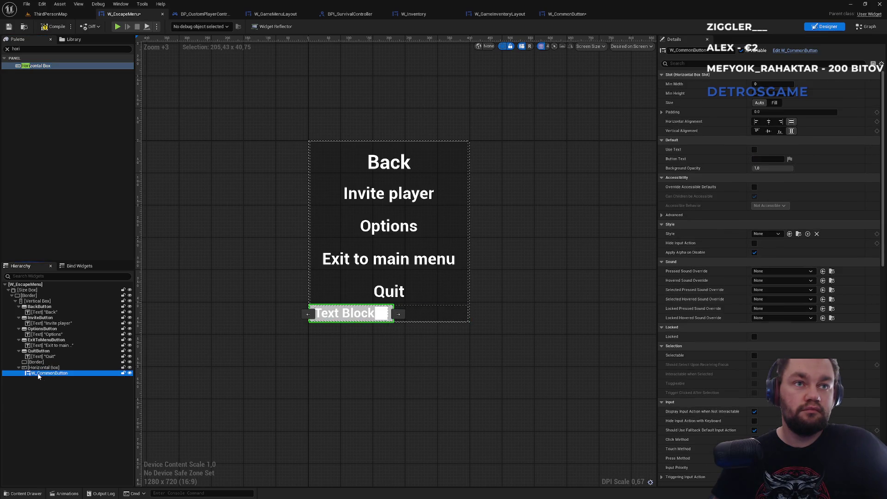
Set W_CommonButton's slot size to Fill so it stretches across the row.
click(37, 368)
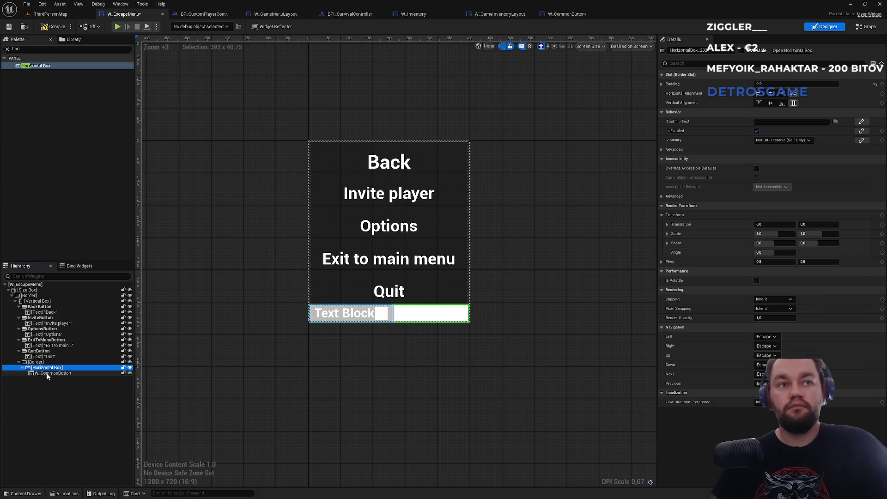
click(47, 373)
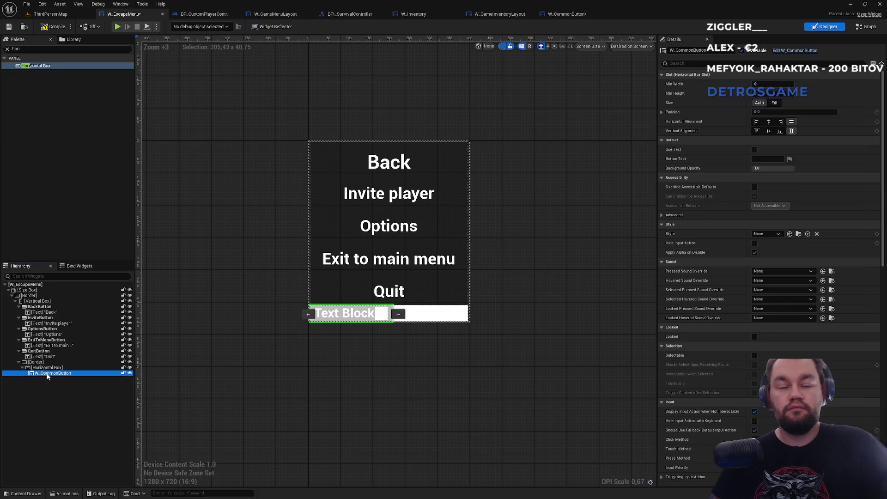
click(47, 368)
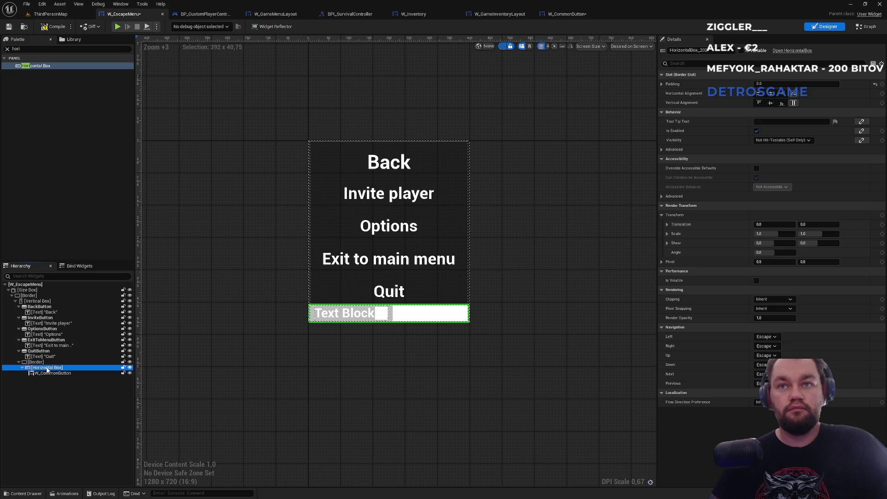
click(41, 362)
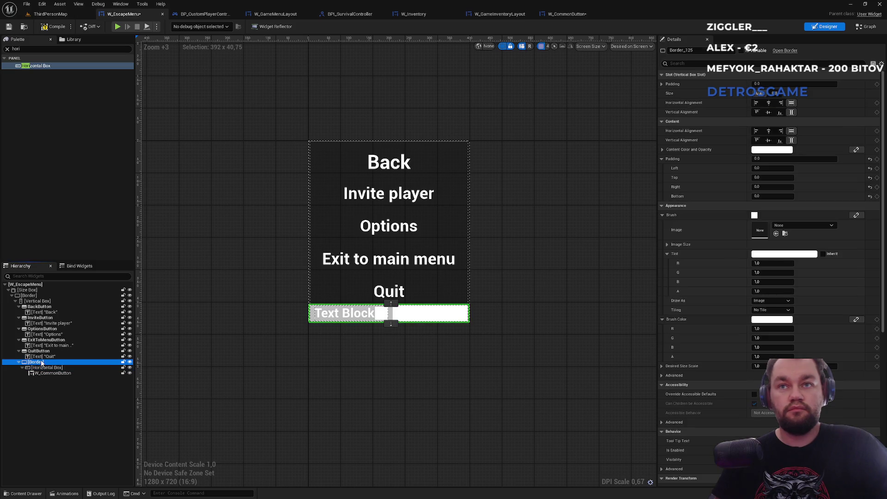
click(42, 369)
click(46, 373)
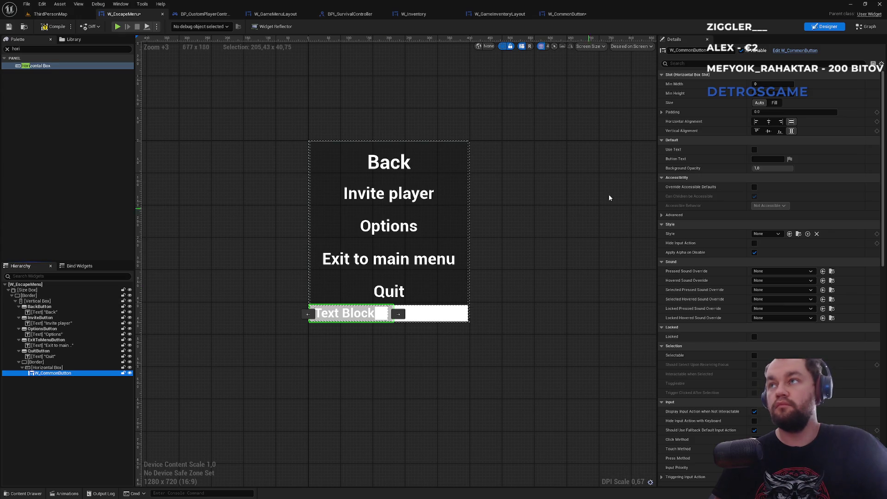
click(775, 103)
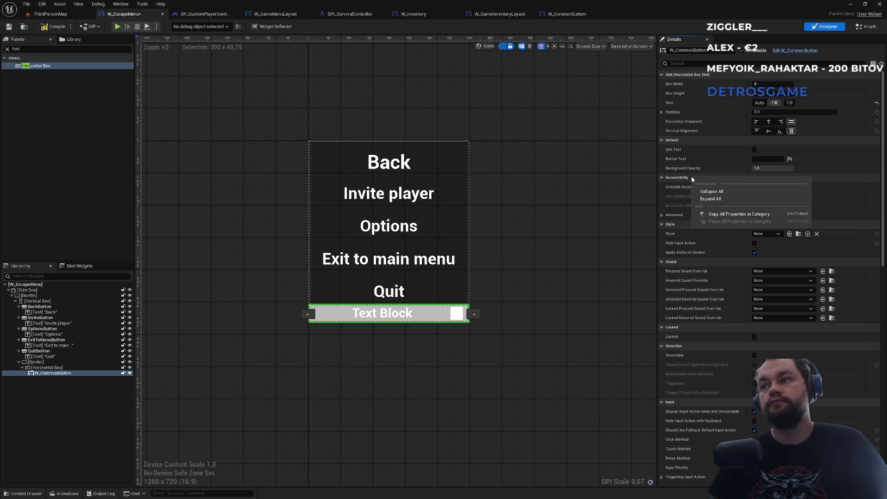
Try the button styles on W_CommonButton, settling on InventorySlotButtonStyle.
click(591, 215)
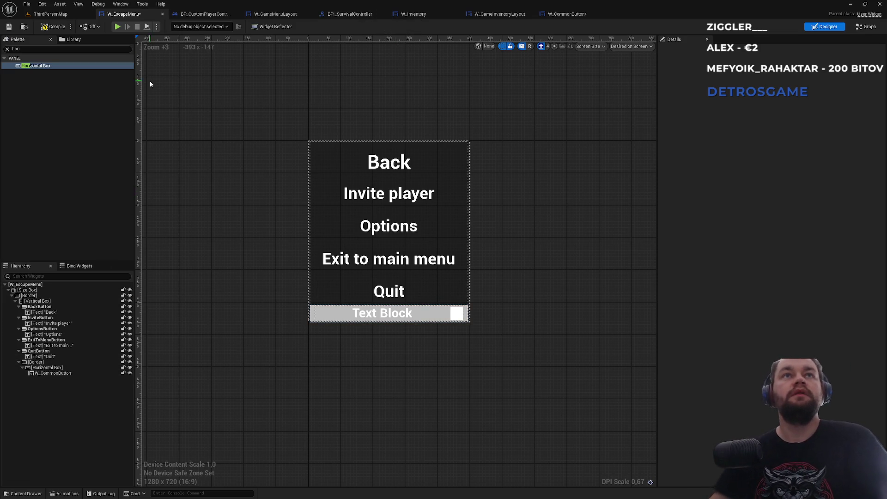
click(372, 313)
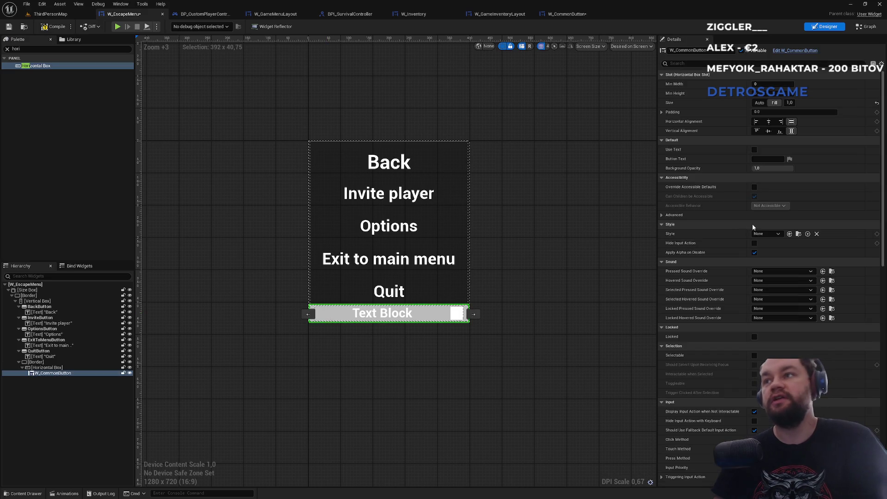
click(762, 234)
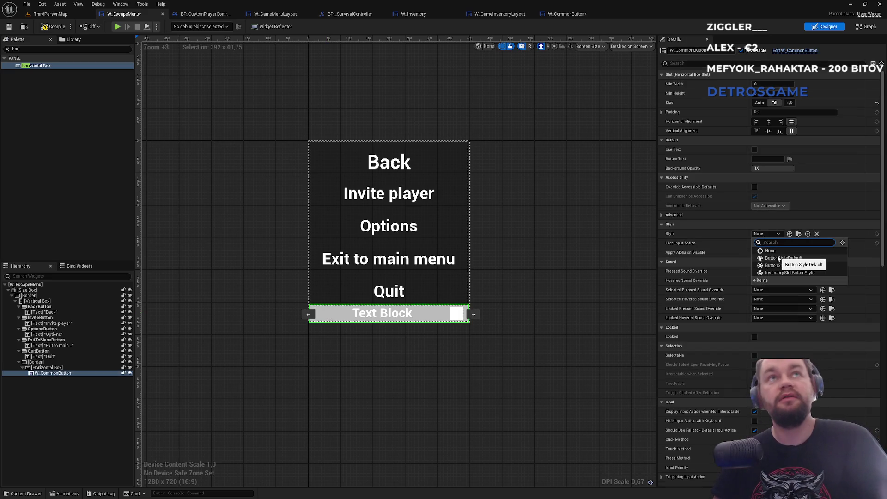
click(777, 256)
click(777, 235)
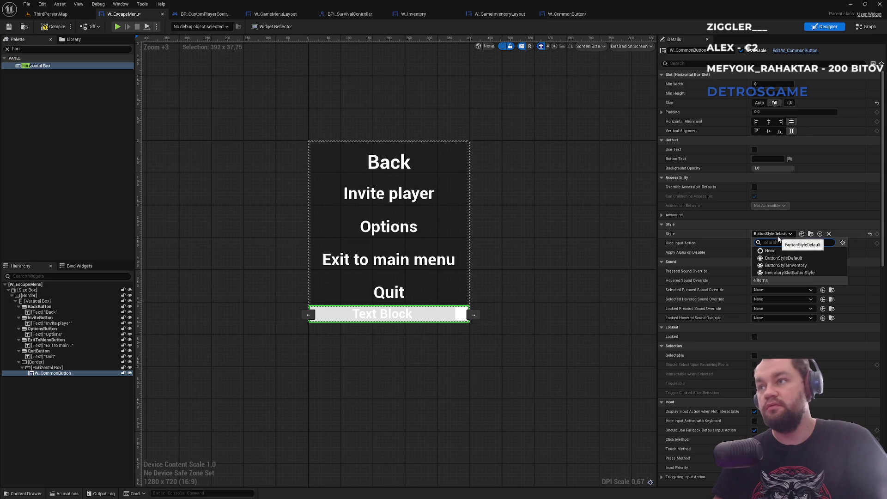
click(790, 266)
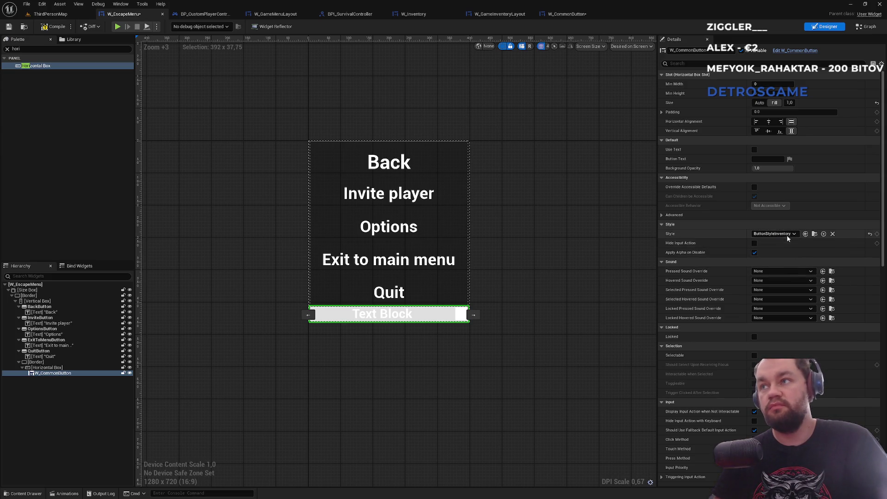
click(786, 234)
click(790, 273)
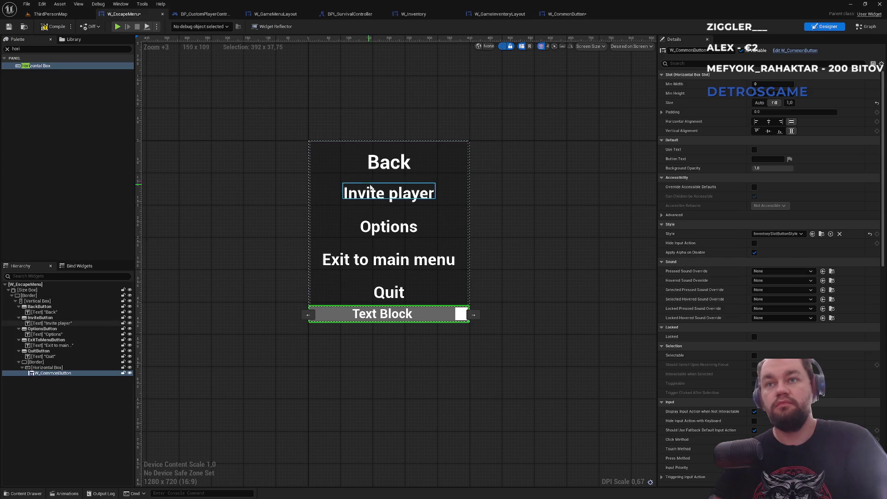
Compile W_EscapeMenu and play ThirdPersonMap to test the menu.
click(58, 26)
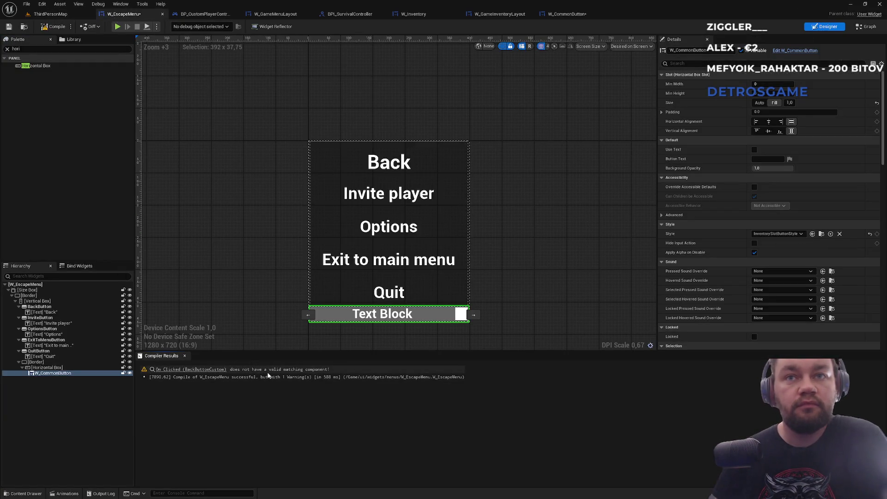
click(60, 14)
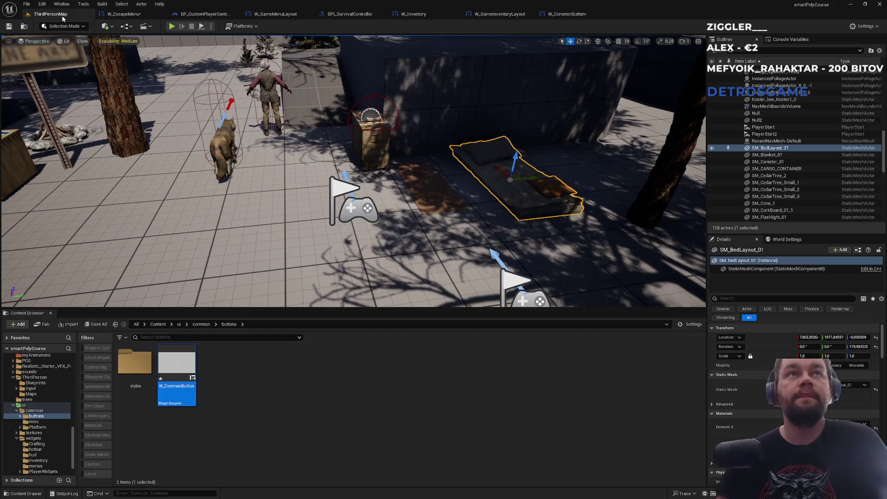
click(170, 27)
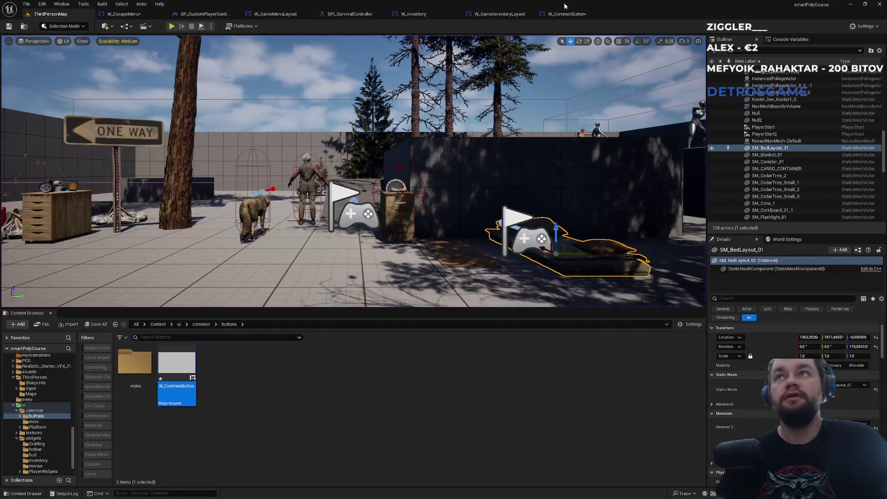
Back in W_EscapeMenu, delete the Border with its Horizontal Box and W_CommonButton.
click(567, 14)
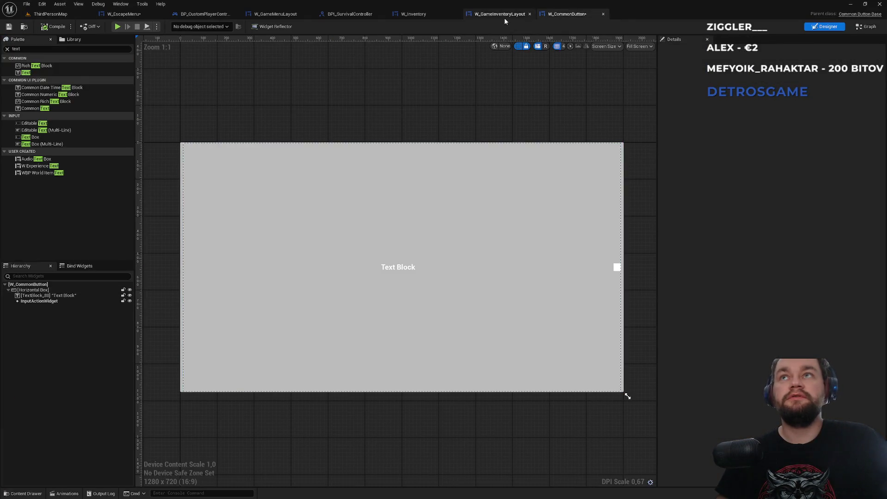
click(504, 15)
click(124, 14)
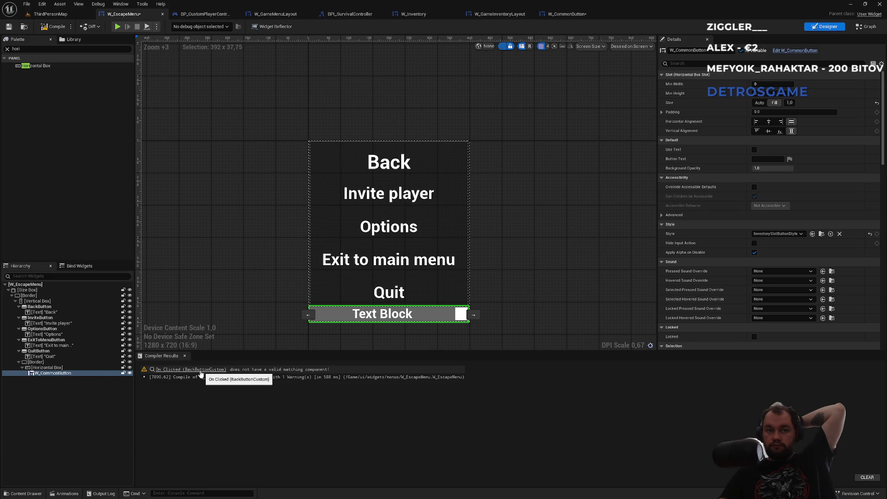
click(29, 363)
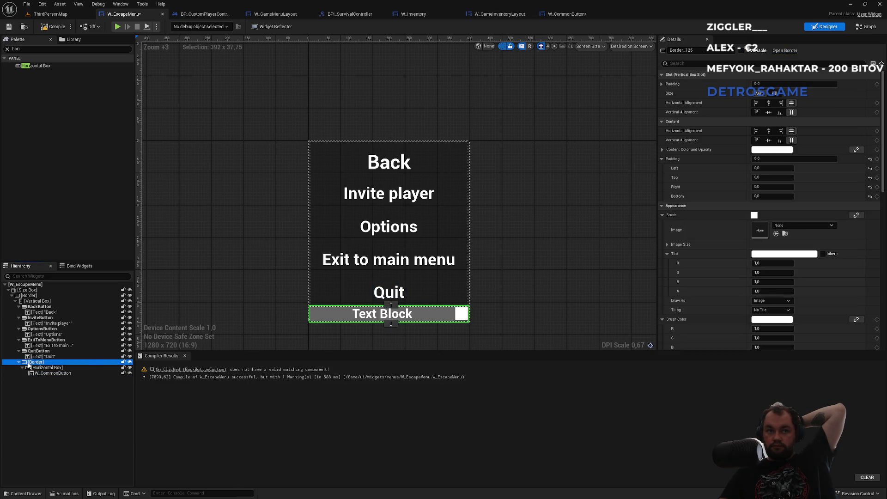
key(Delete)
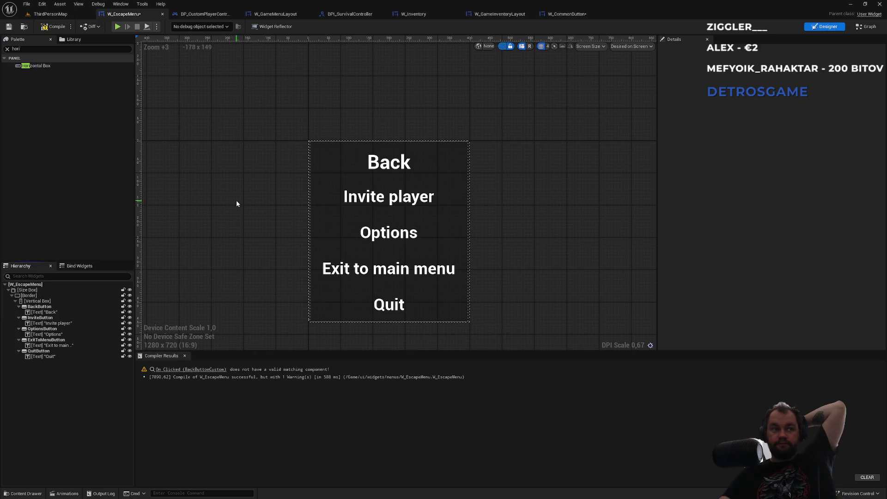